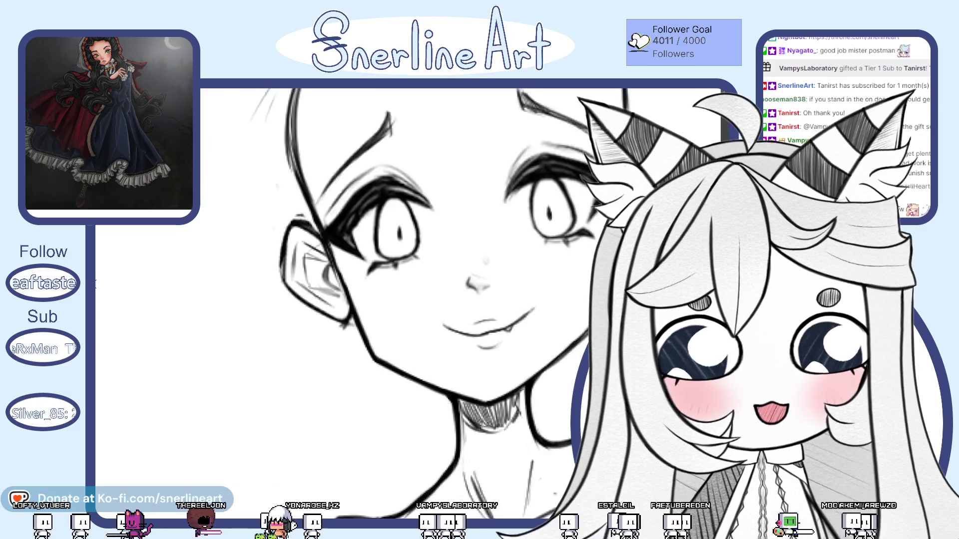
scroll(390, 420, "up", 5)
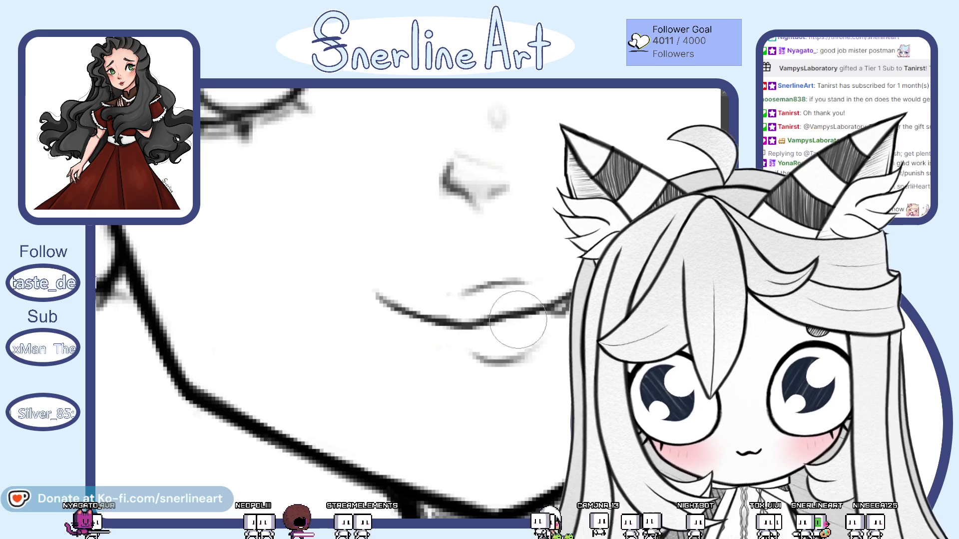
Step: Adjust the pencil brush size for fine mouth detail, then view the whole character upright
key("bracketleft")
key("bracketleft")
key("bracketleft")
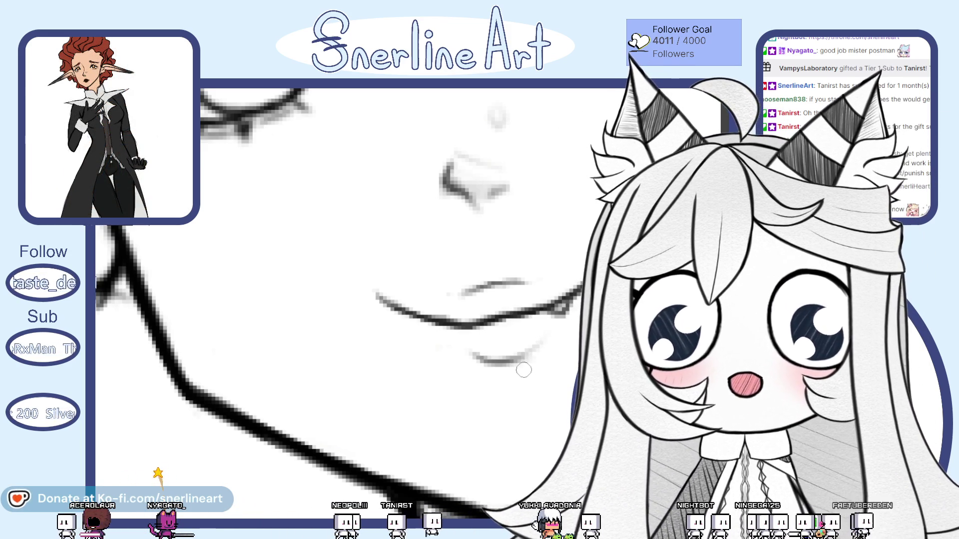
key("bracketright")
key("bracketright")
key("bracketright")
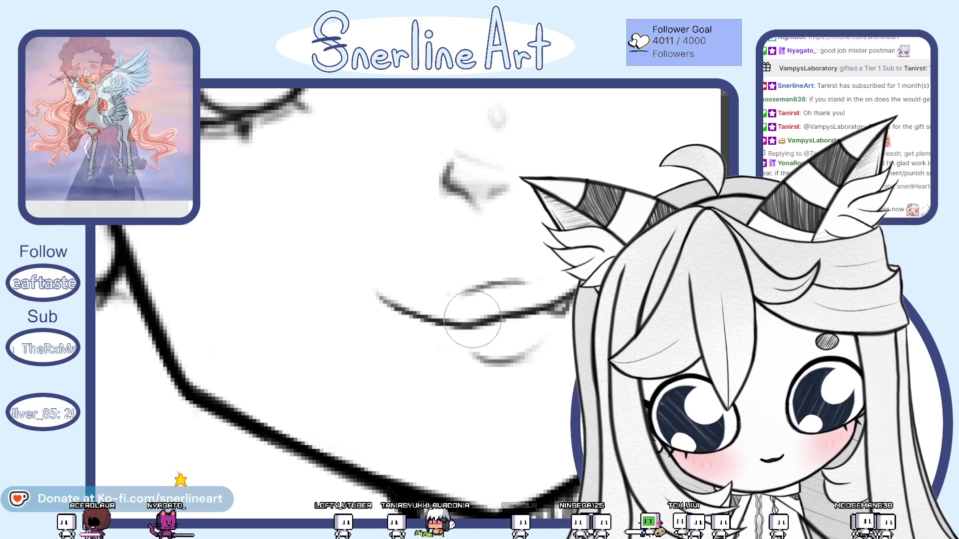
key("ctrl+0")
key("ctrl+bracketright")
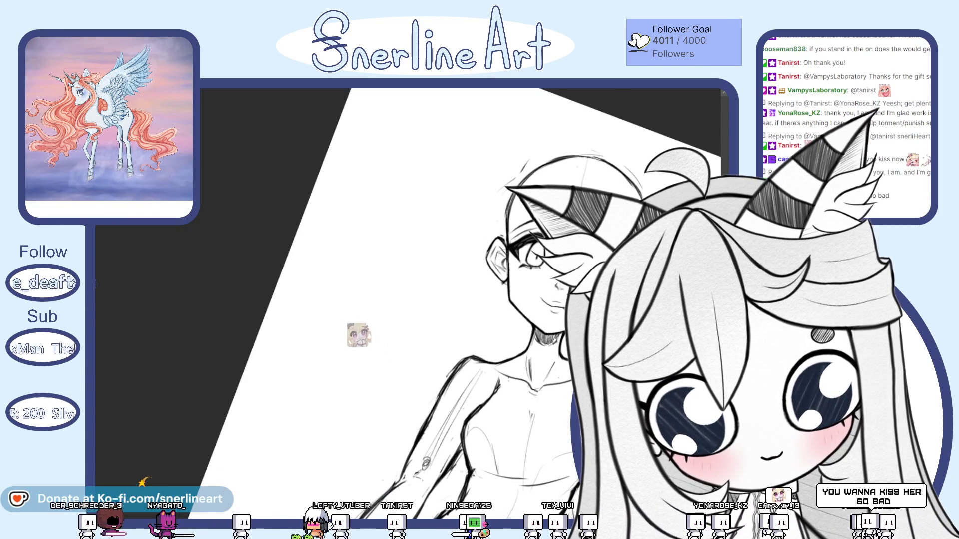
key("ctrl+bracketright")
key("ctrl+1")
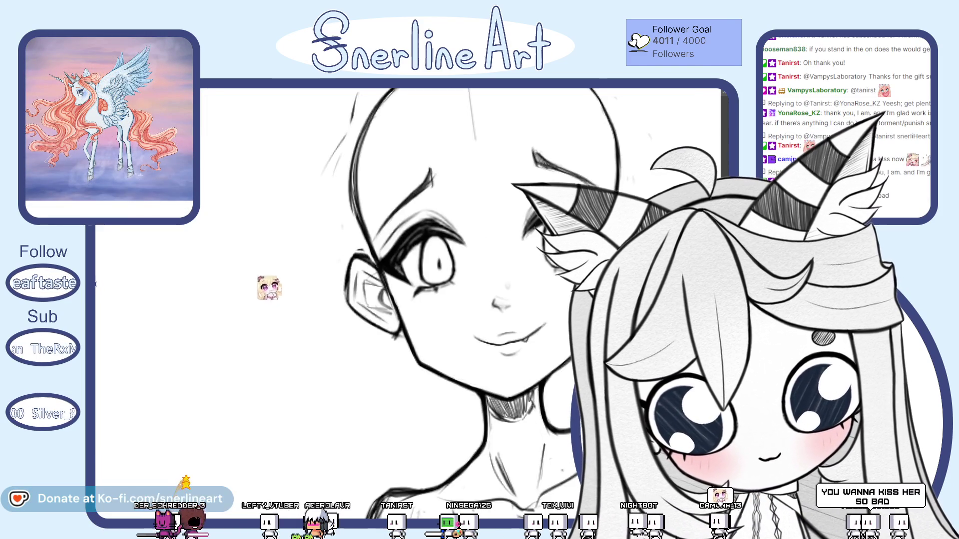
scroll(455, 354, "up", 3)
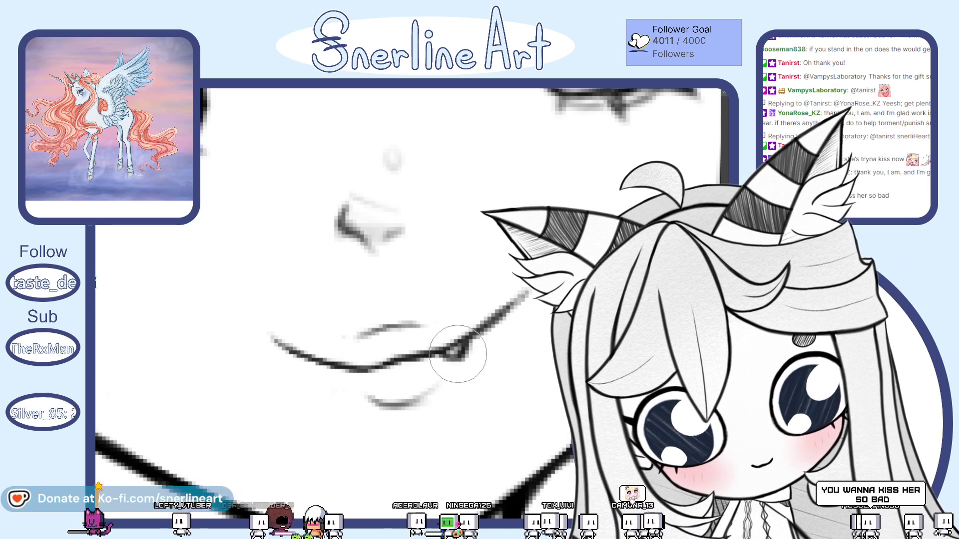
scroll(455, 349, "down", 3)
scroll(450, 300, "down", 5)
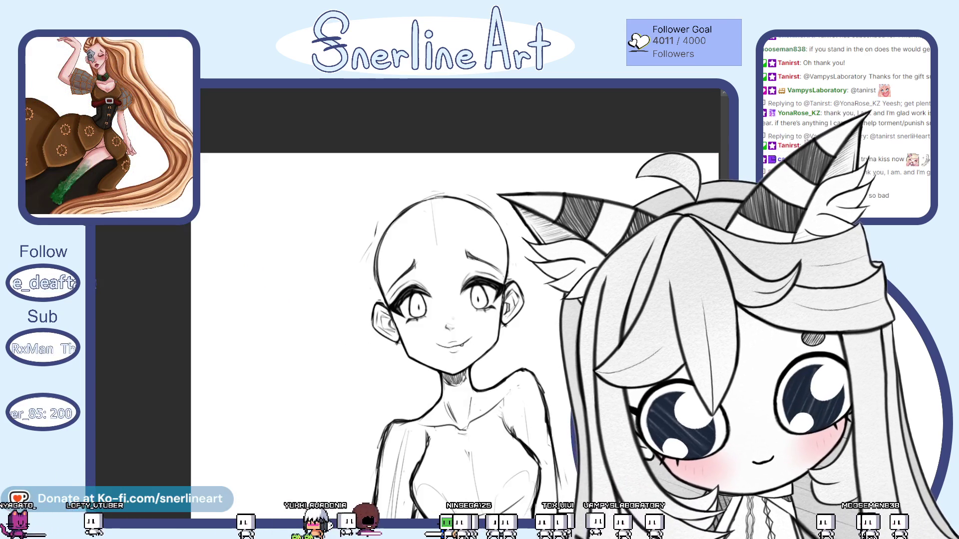
scroll(469, 343, "up", 5)
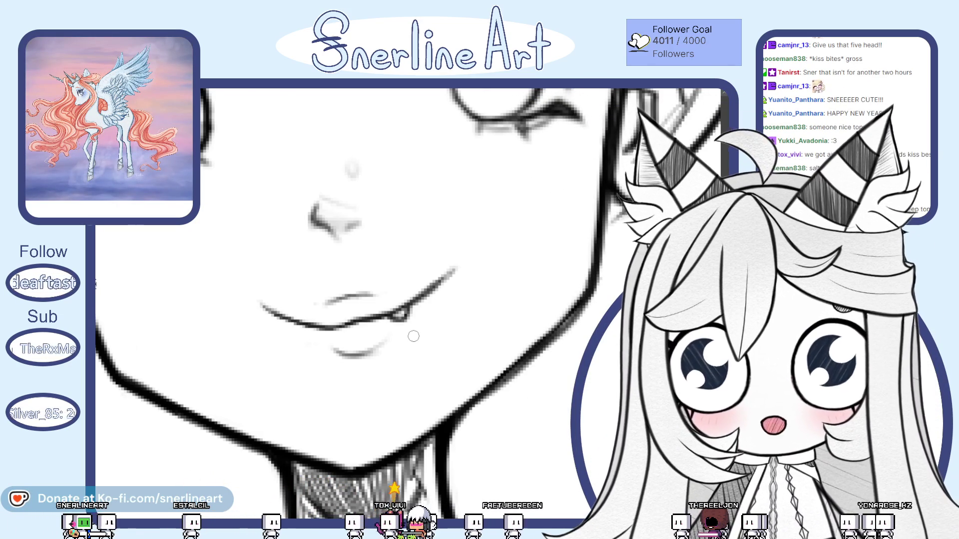
scroll(414, 336, "down", 2)
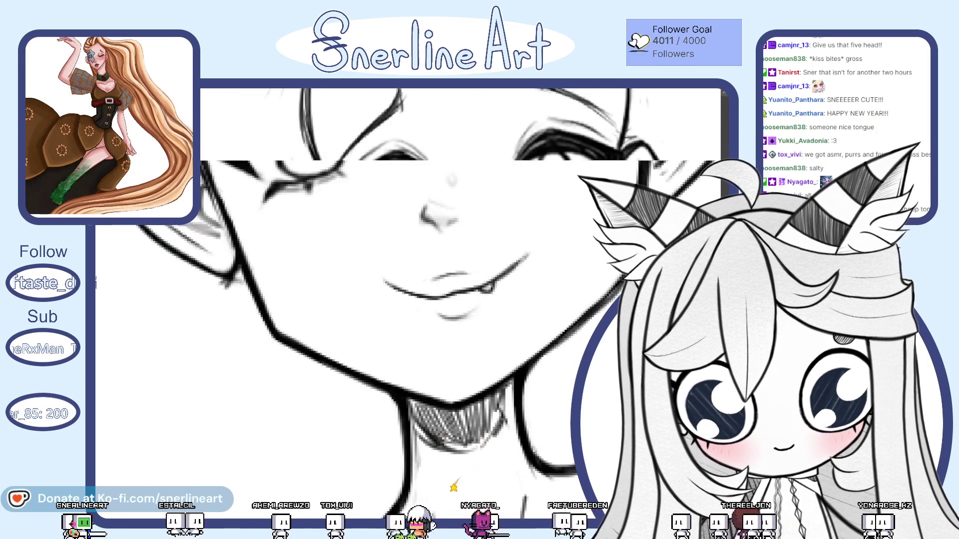
scroll(413, 300, "up", 3)
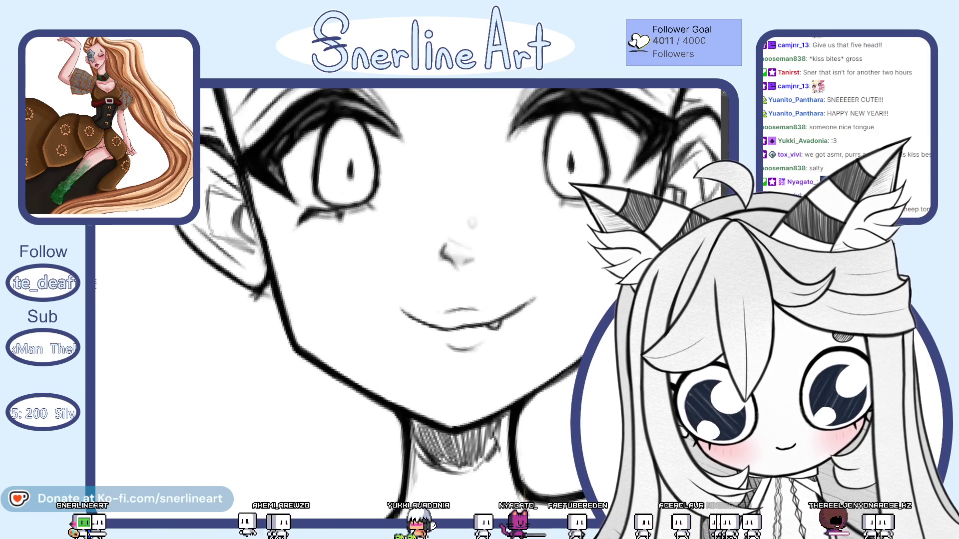
scroll(412, 300, "up", 3)
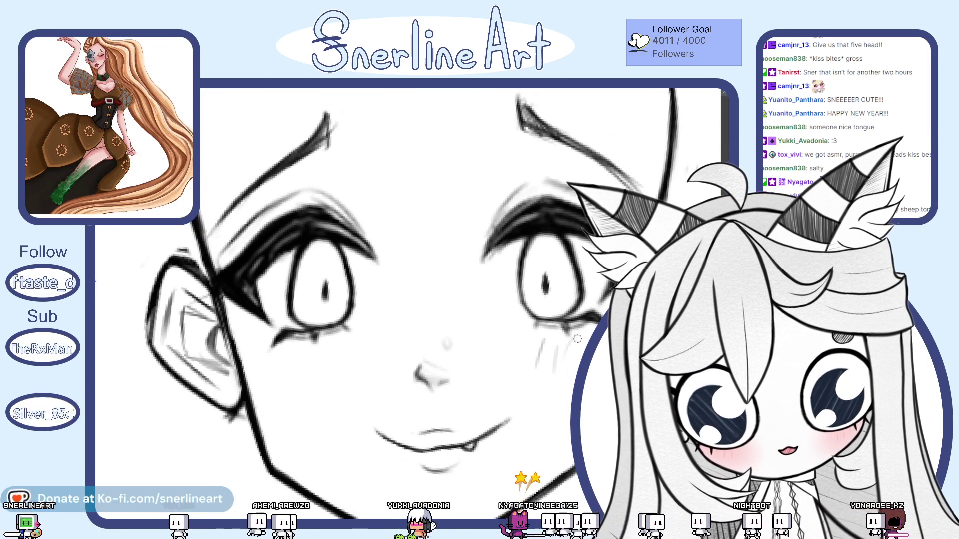
scroll(584, 343, "down", 3)
scroll(584, 343, "up", 1)
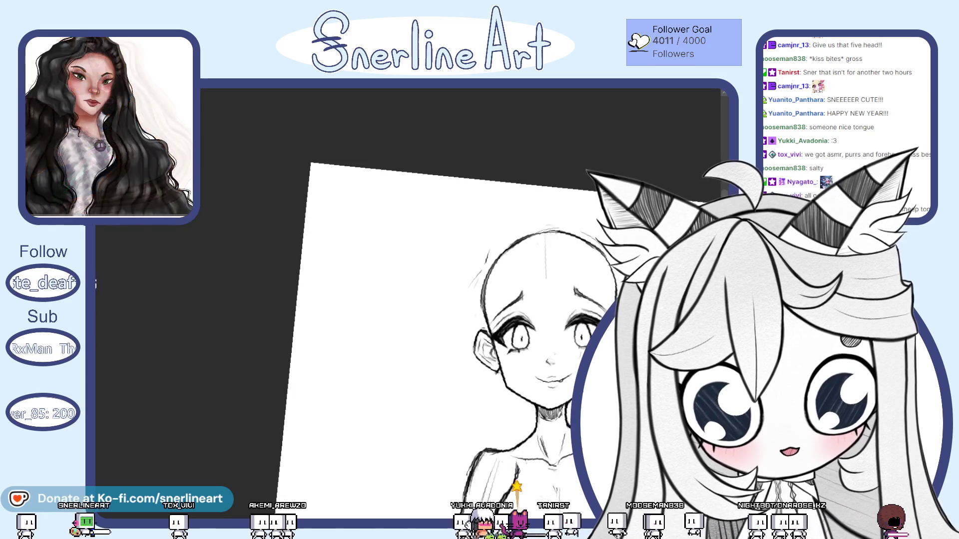
scroll(584, 344, "up", 1)
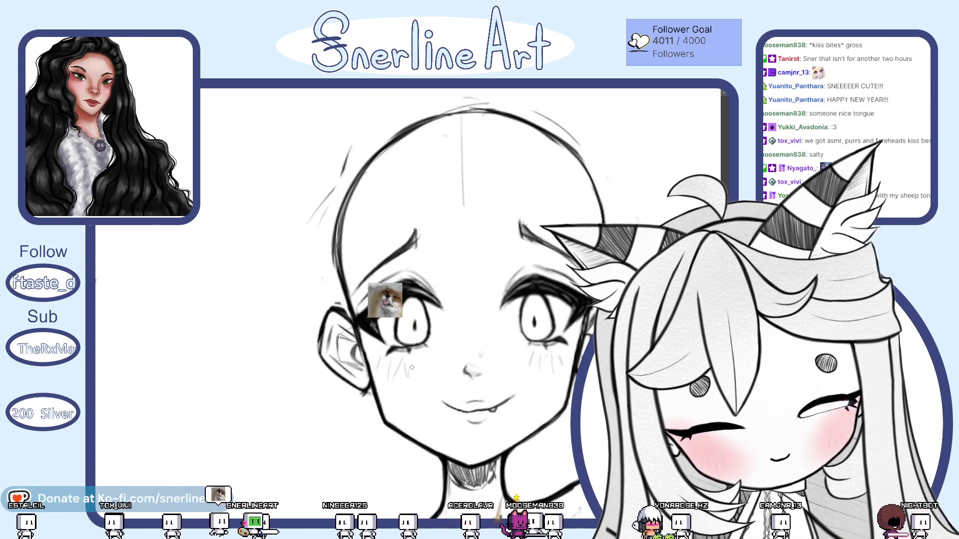
scroll(414, 365, "down", 3)
scroll(414, 365, "up", 2)
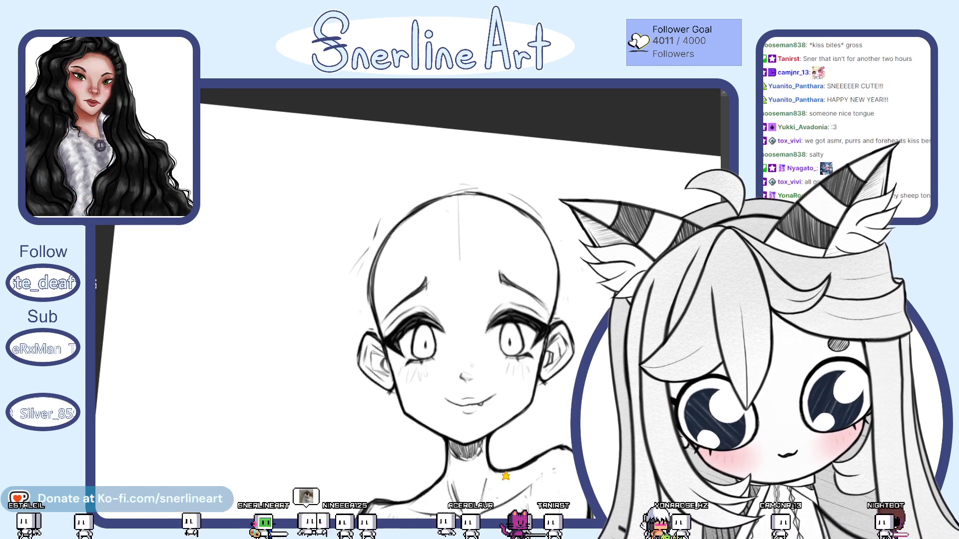
scroll(464, 300, "down", 2)
scroll(464, 300, "up", 2)
scroll(464, 300, "up", 1)
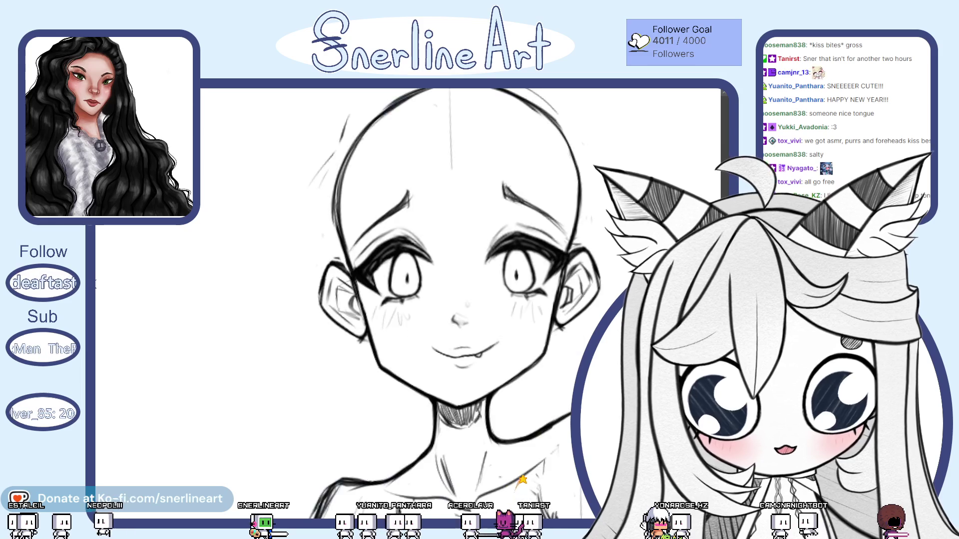
scroll(465, 301, "down", 3)
scroll(464, 300, "up", 3)
scroll(464, 299, "up", 1)
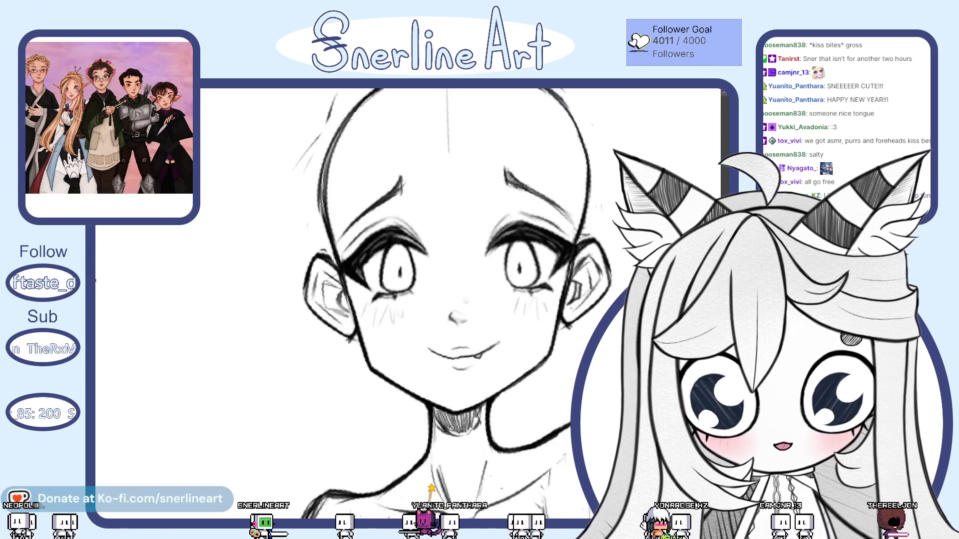
scroll(464, 300, "up", 1)
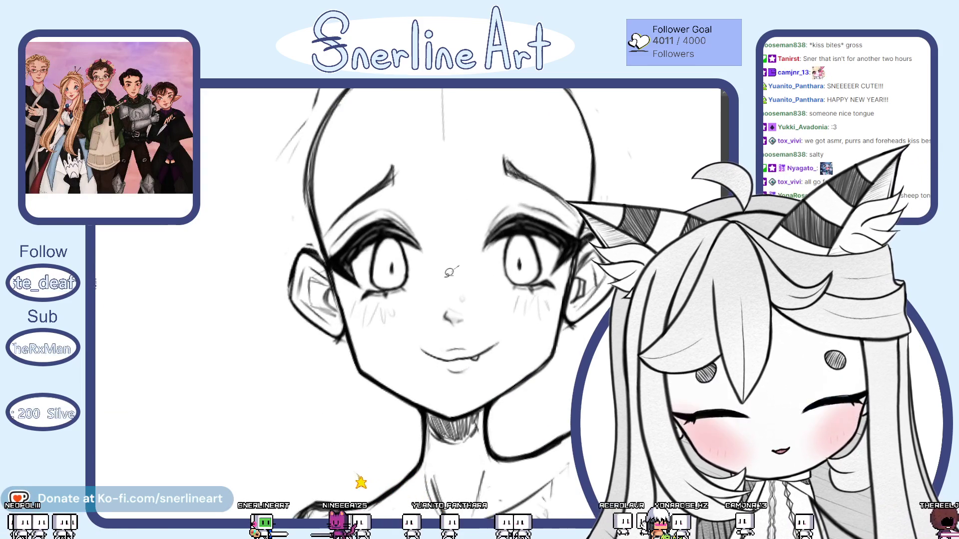
Step: Lasso the lower face around the nose and fanged mouth for a Free Transform
left_click_drag(515, 346, 498, 272)
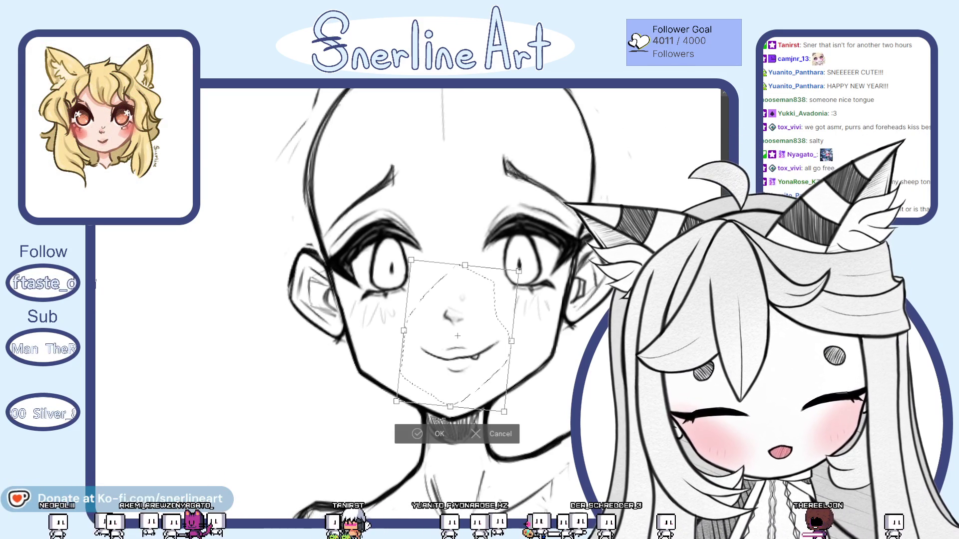
Step: Commit the lower-face transform and shift the face view slightly right
key("Return")
scroll(409, 300, "down", 3)
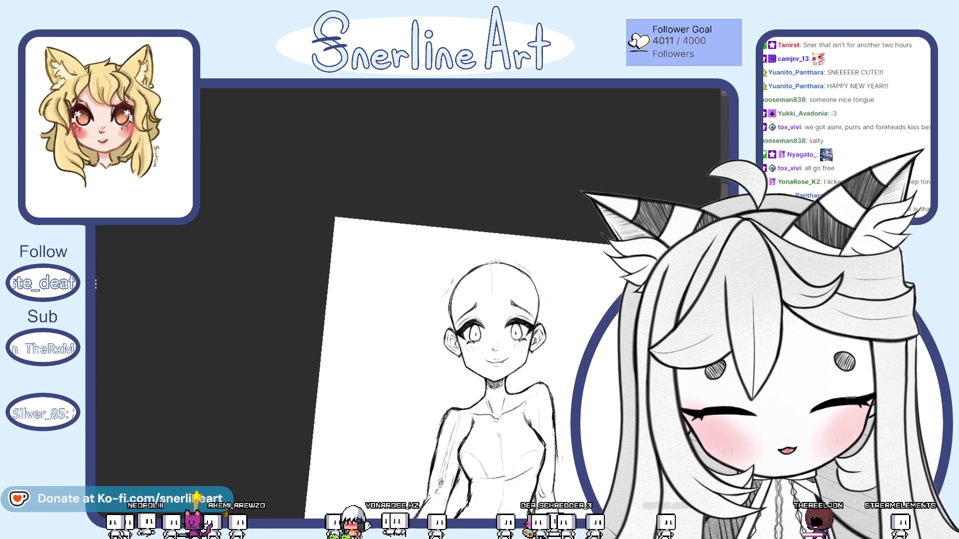
scroll(408, 300, "up", 2)
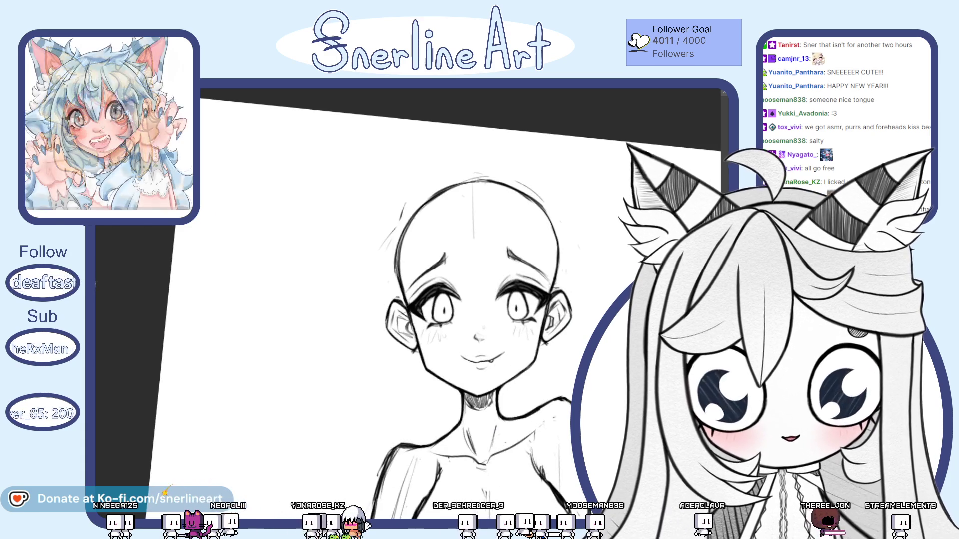
scroll(450, 299, "up", 2)
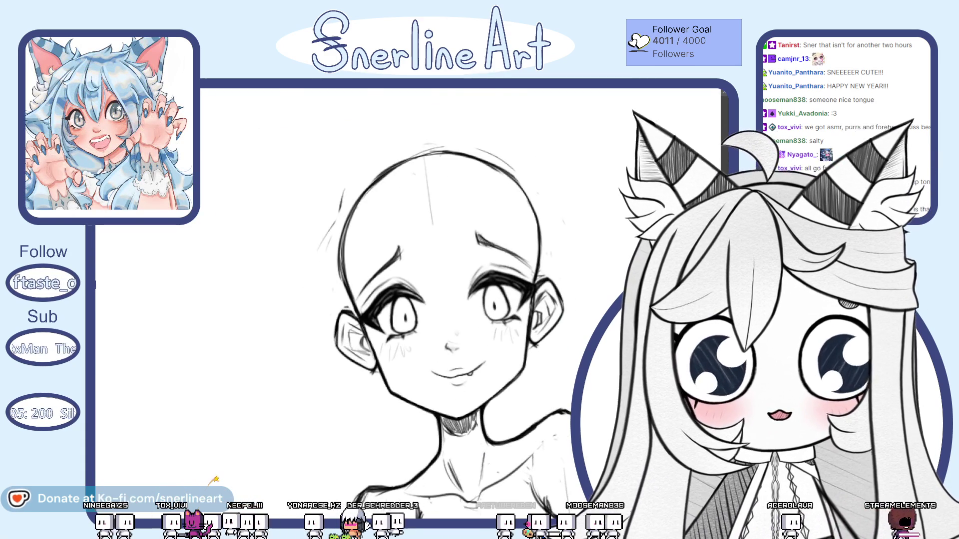
scroll(547, 367, "up", 2)
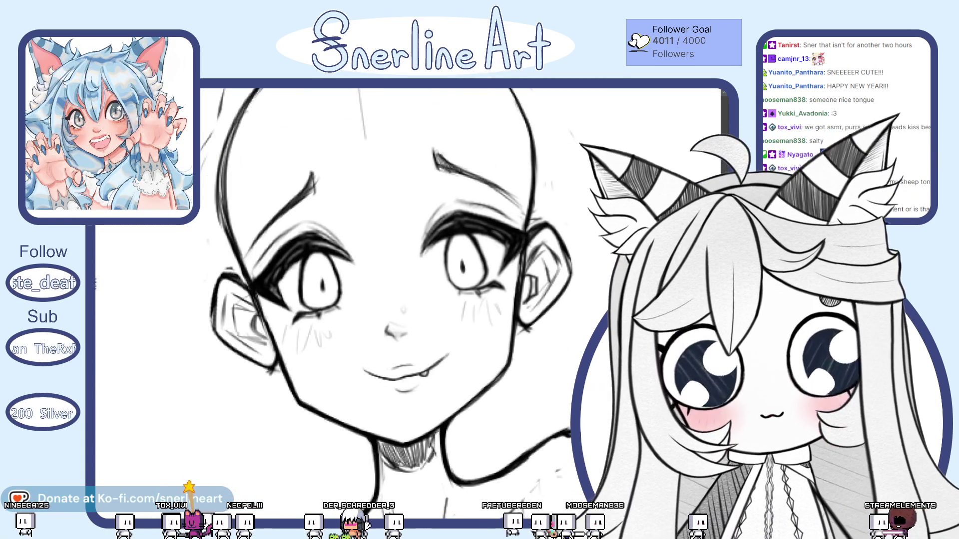
left_click_drag(412, 300, 449, 311)
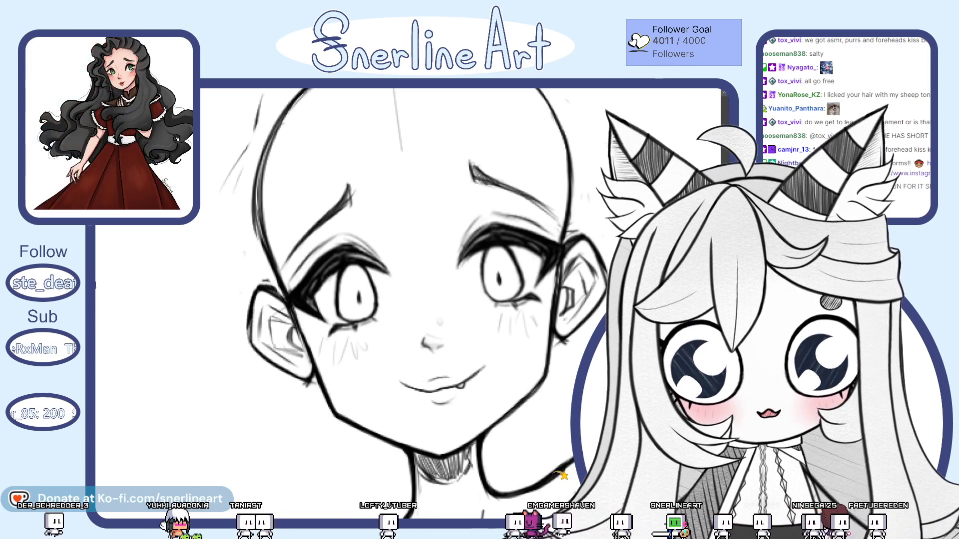
scroll(409, 314, "down", 2)
scroll(408, 315, "down", 2)
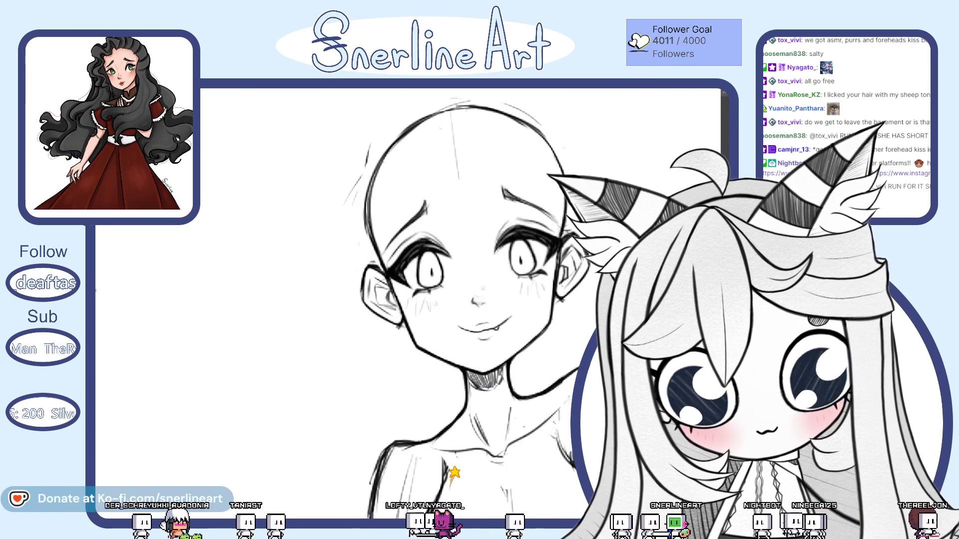
scroll(408, 315, "down", 2)
scroll(409, 315, "down", 1)
scroll(510, 293, "up", 3)
scroll(509, 292, "up", 3)
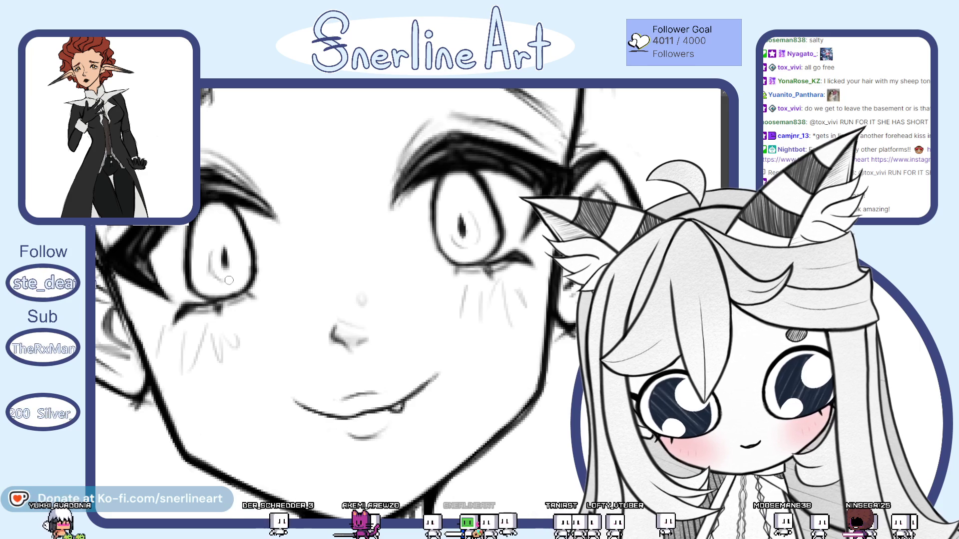
Step: Review the faded pale-grey figure, recentring on the face, shoulders and chest
key("ctrl+0")
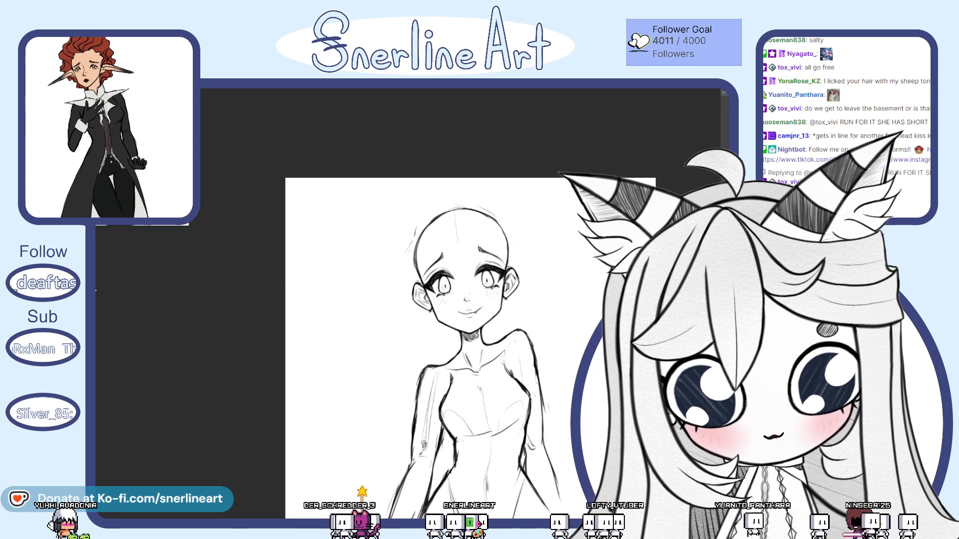
scroll(506, 271, "up", 3)
scroll(505, 272, "up", 1)
scroll(505, 271, "up", 1)
scroll(505, 271, "up", 1)
left_click_drag(364, 365, 412, 303)
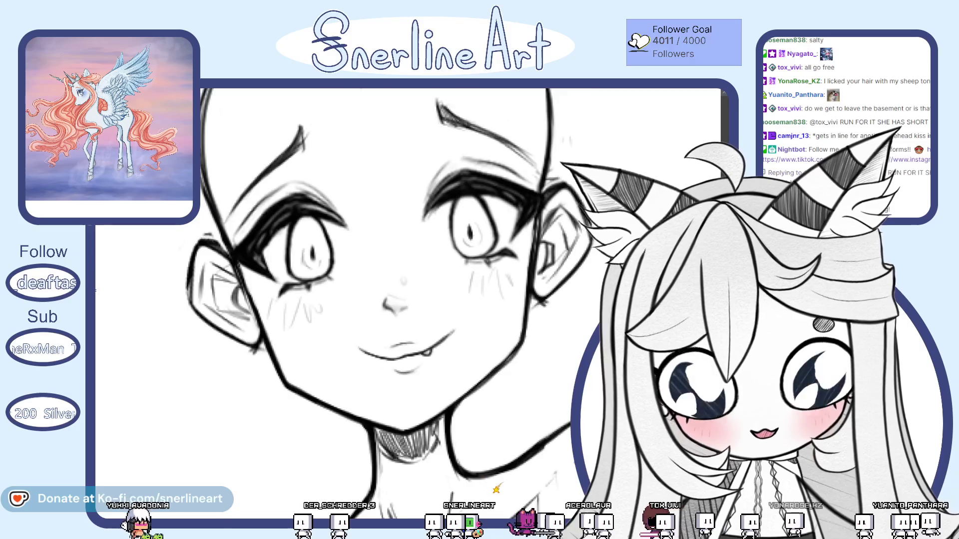
key("ctrl+0")
scroll(472, 299, "up", 1)
scroll(473, 300, "up", 3)
scroll(472, 300, "down", 4)
scroll(473, 300, "down", 1)
scroll(502, 288, "up", 3)
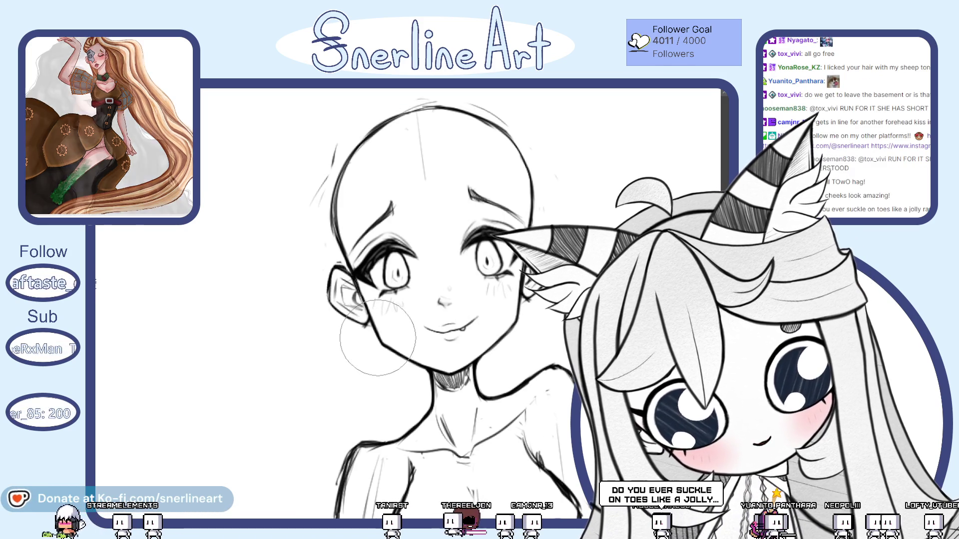
left_click_drag(517, 289, 487, 213)
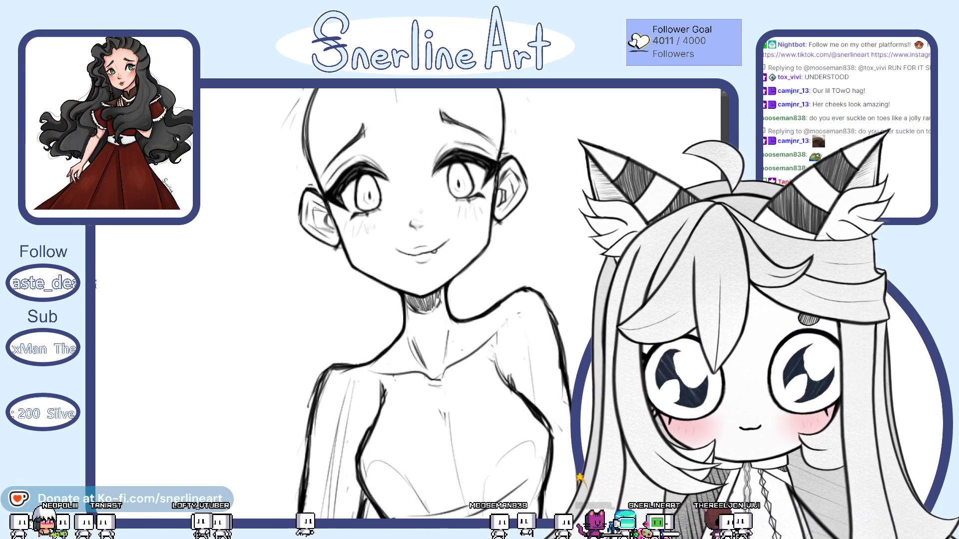
scroll(427, 300, "down", 1)
scroll(427, 299, "down", 1)
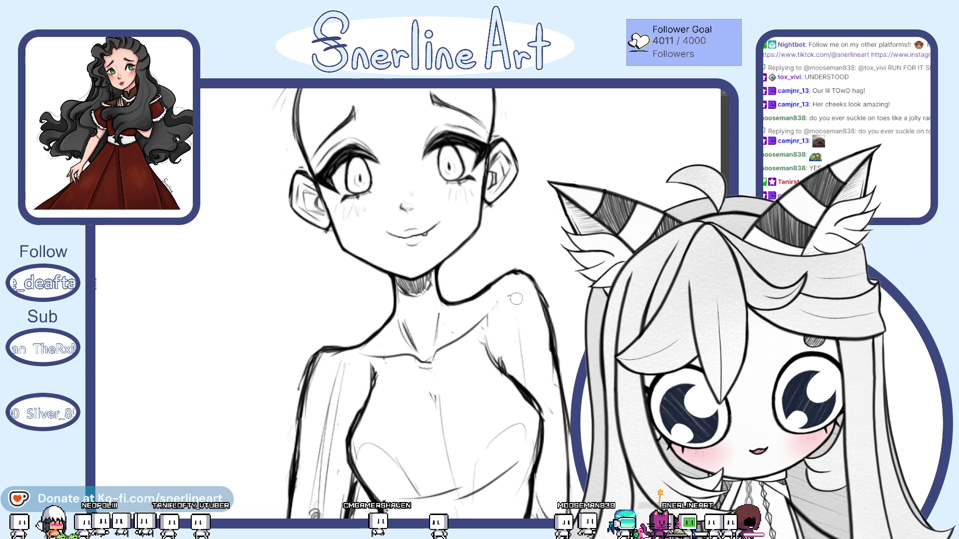
scroll(427, 300, "down", 2)
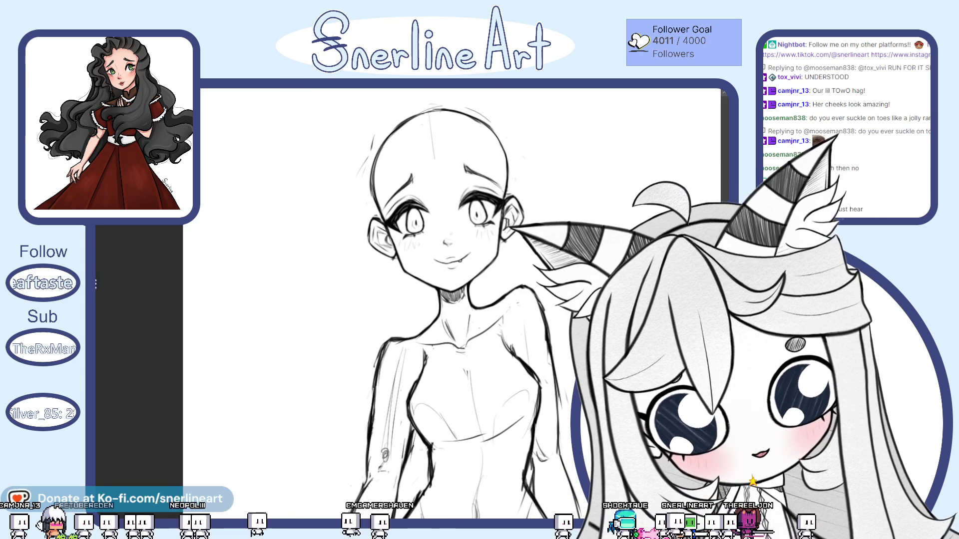
scroll(442, 299, "down", 2)
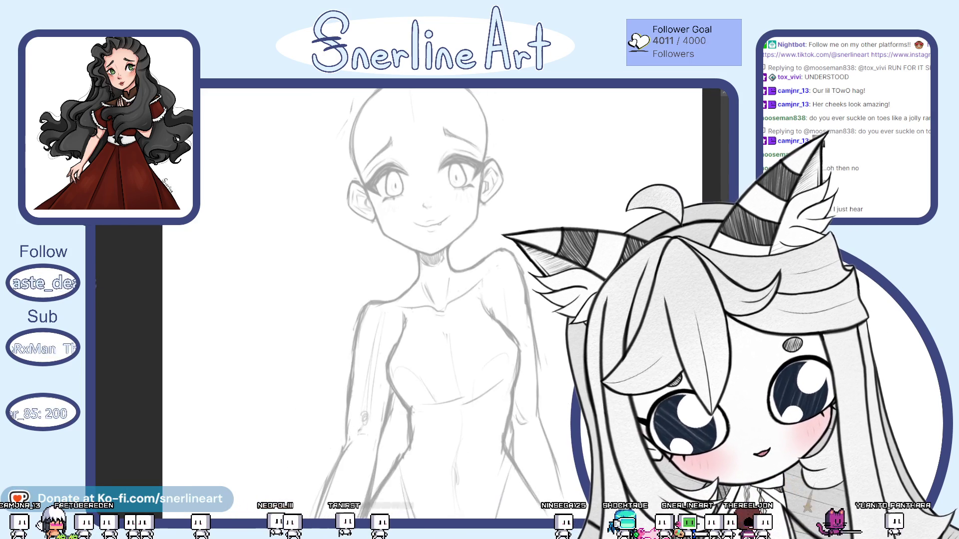
scroll(442, 299, "up", 2)
scroll(442, 300, "up", 1)
Step: Reposition the view around the neck for the buttoned high collar
mouse_move(450, 299)
left_mouse_down()
mouse_move(367, 285)
mouse_move(338, 307)
mouse_move(333, 270)
mouse_move(368, 225)
left_mouse_up()
left_click_drag(431, 246, 423, 249)
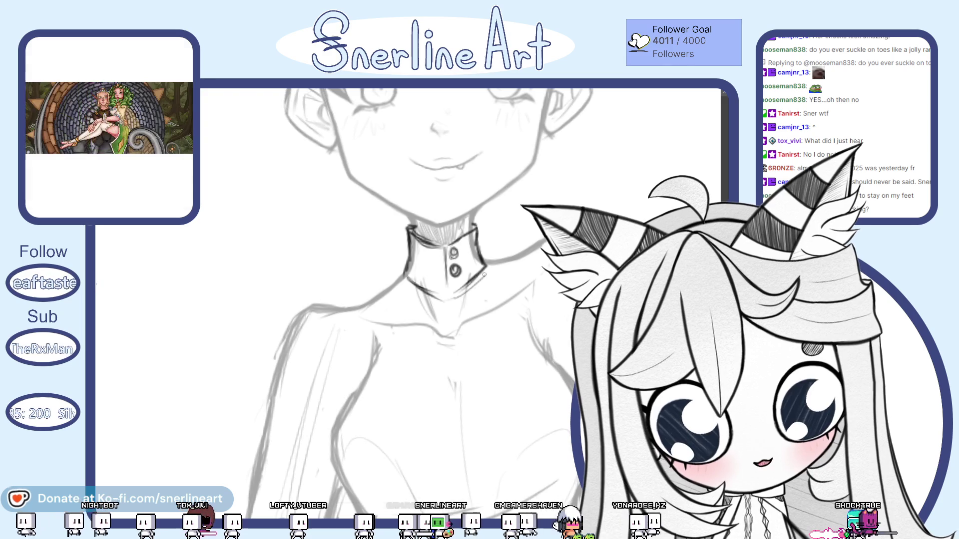
scroll(481, 264, "down", 5)
scroll(464, 225, "up", 3)
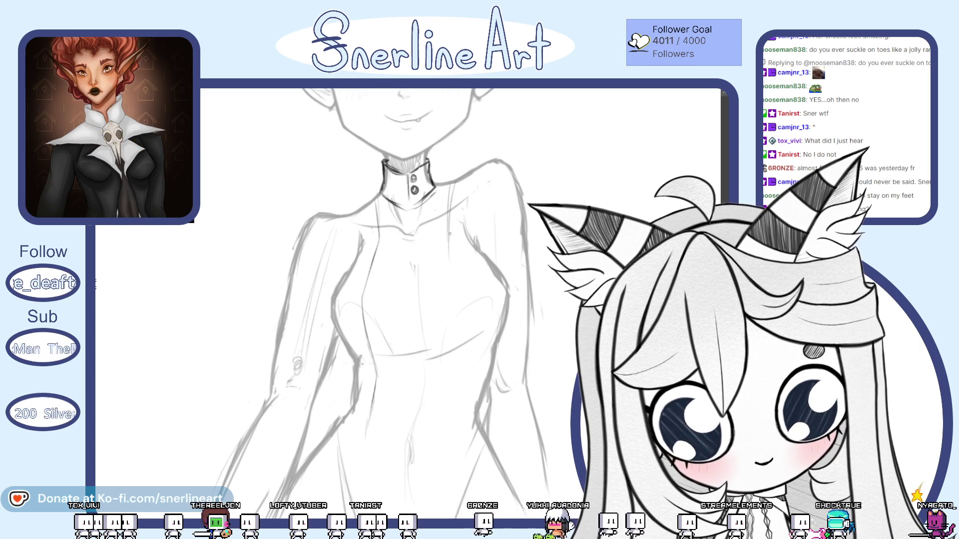
Step: Sketch a short lacing stroke down the torso and view the whole page
left_click_drag(480, 307, 469, 368)
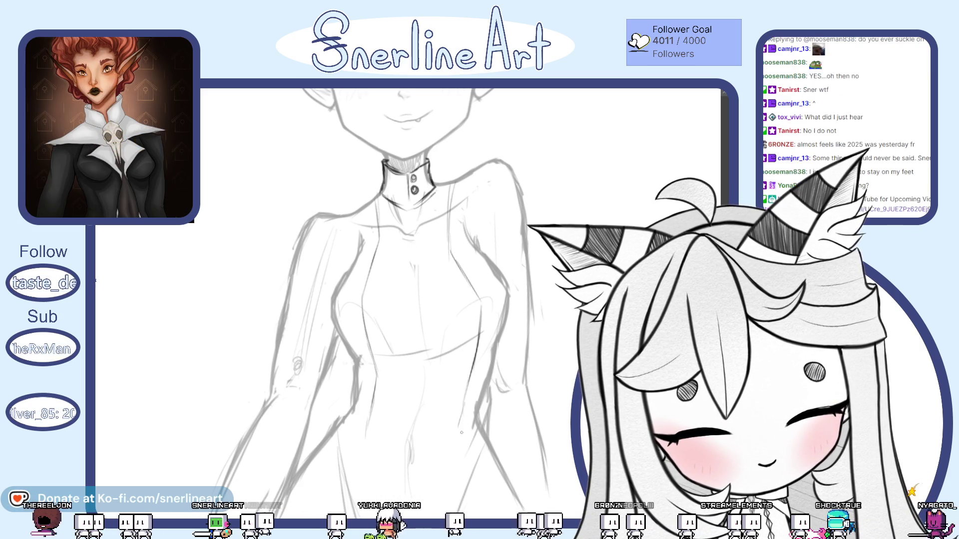
key("ctrl+0")
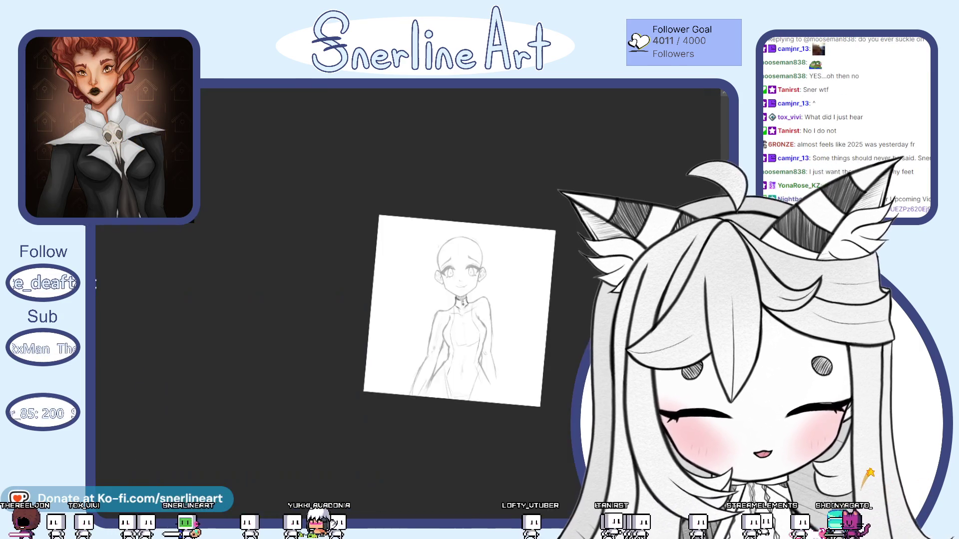
scroll(398, 218, "up", 3)
scroll(398, 218, "up", 2)
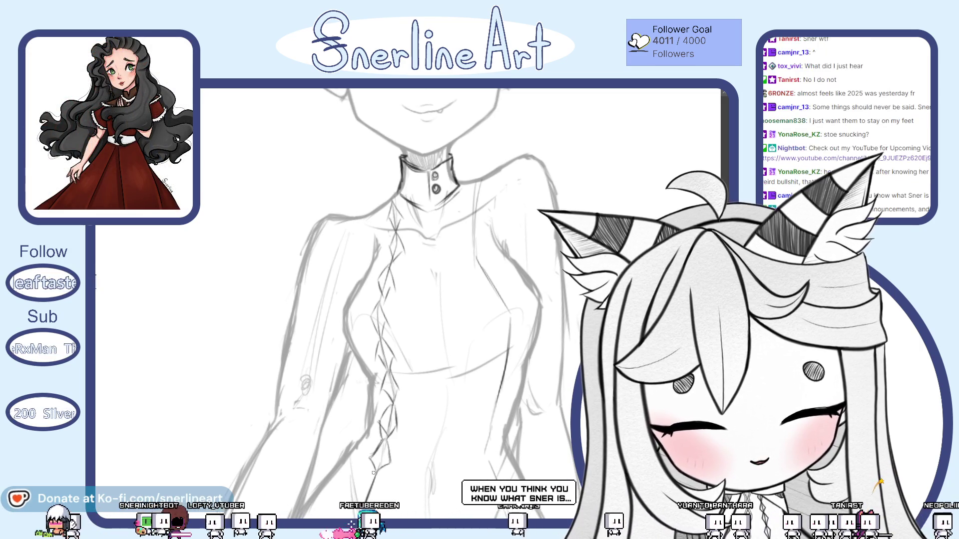
scroll(408, 300, "down", 3)
scroll(408, 300, "up", 3)
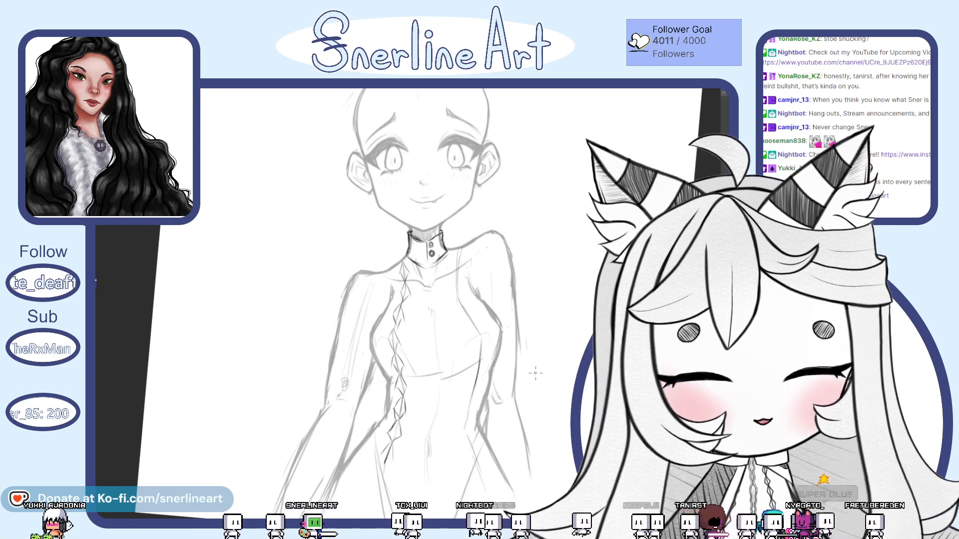
scroll(535, 372, "up", 1)
scroll(535, 373, "up", 1)
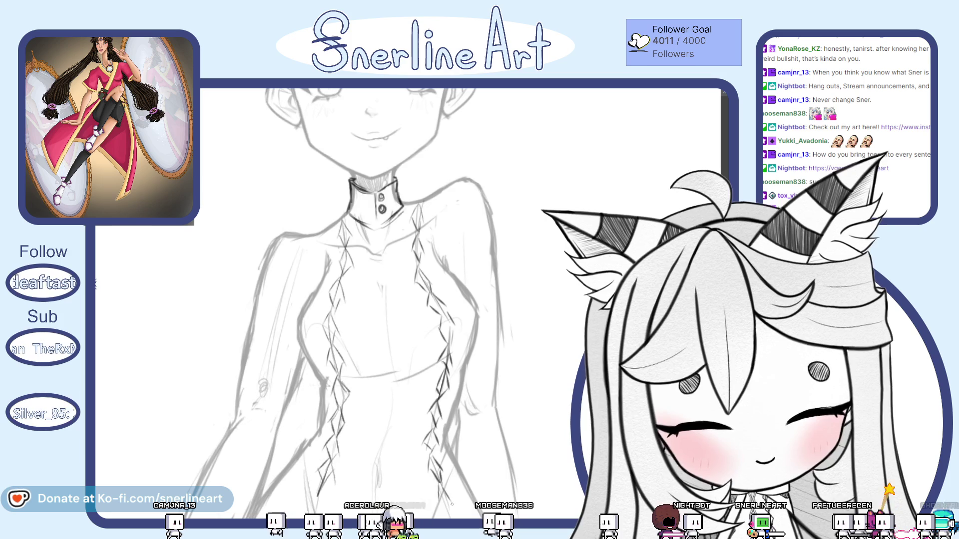
scroll(408, 300, "down", 3)
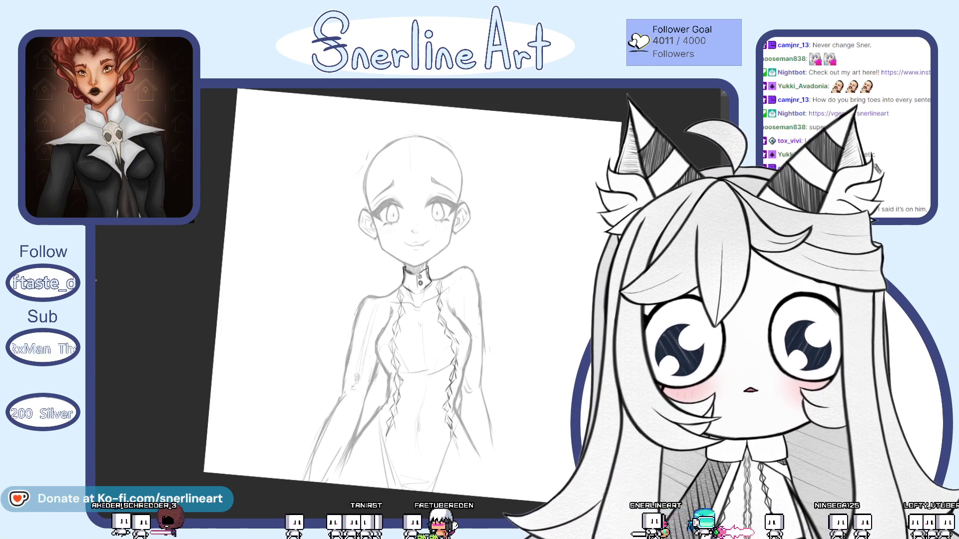
scroll(412, 300, "up", 2)
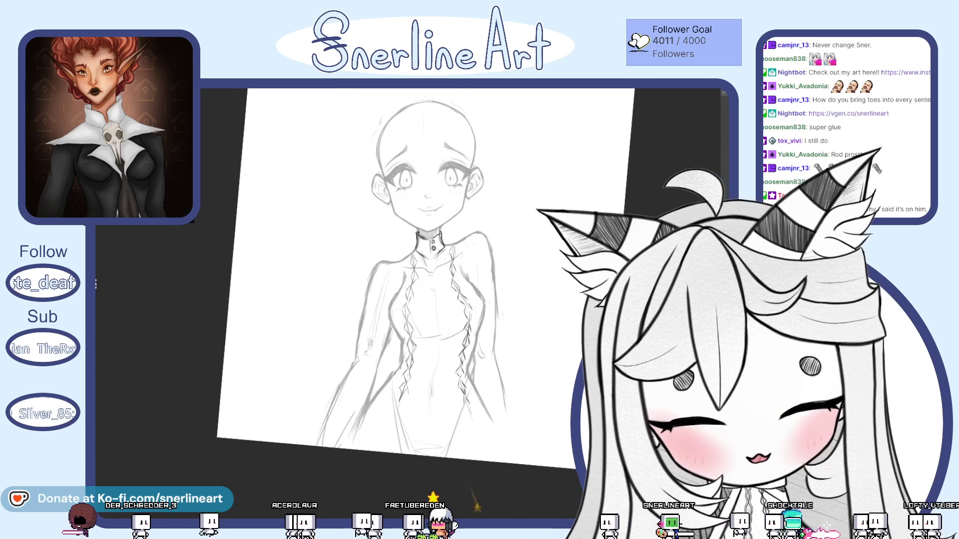
scroll(412, 300, "up", 2)
scroll(412, 300, "up", 1)
scroll(413, 300, "up", 1)
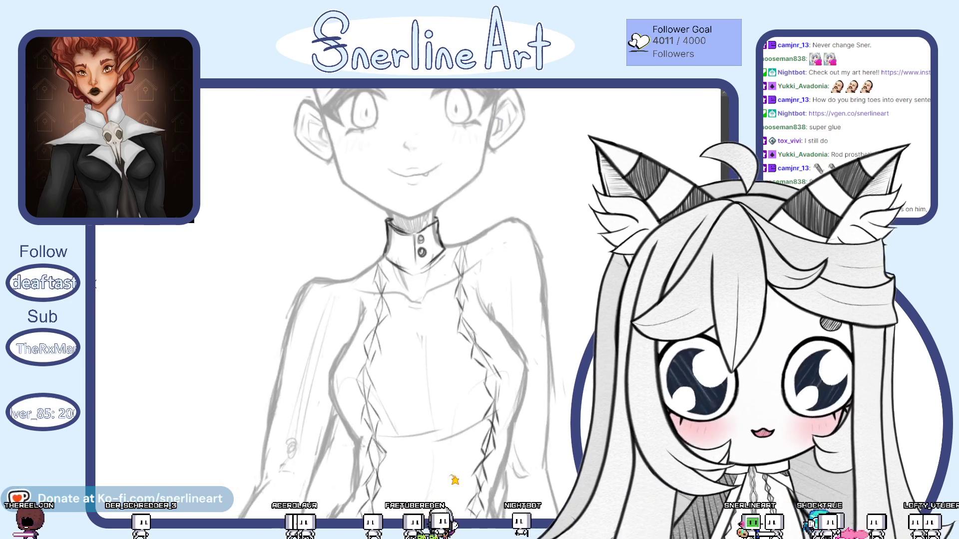
scroll(412, 300, "up", 1)
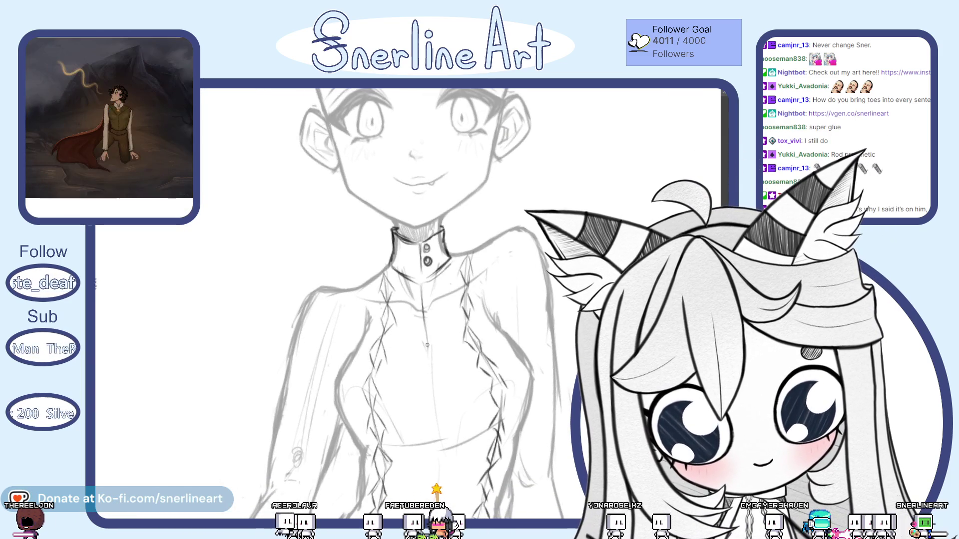
Step: Extend the centre line down the torso and continue the ruffle strokes below it
mouse_move(432, 378)
left_mouse_down()
mouse_move(434, 427)
mouse_move(428, 282)
left_mouse_up()
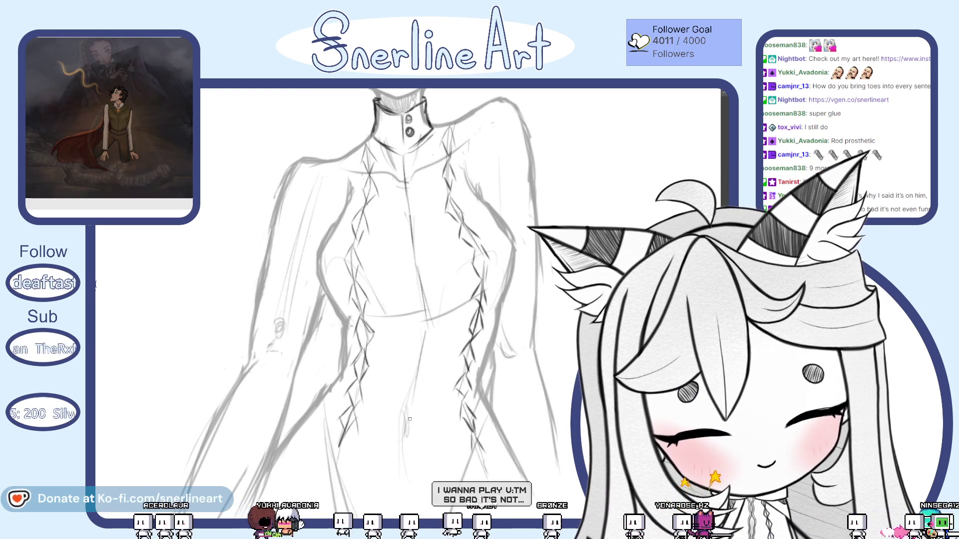
left_click_drag(410, 330, 411, 472)
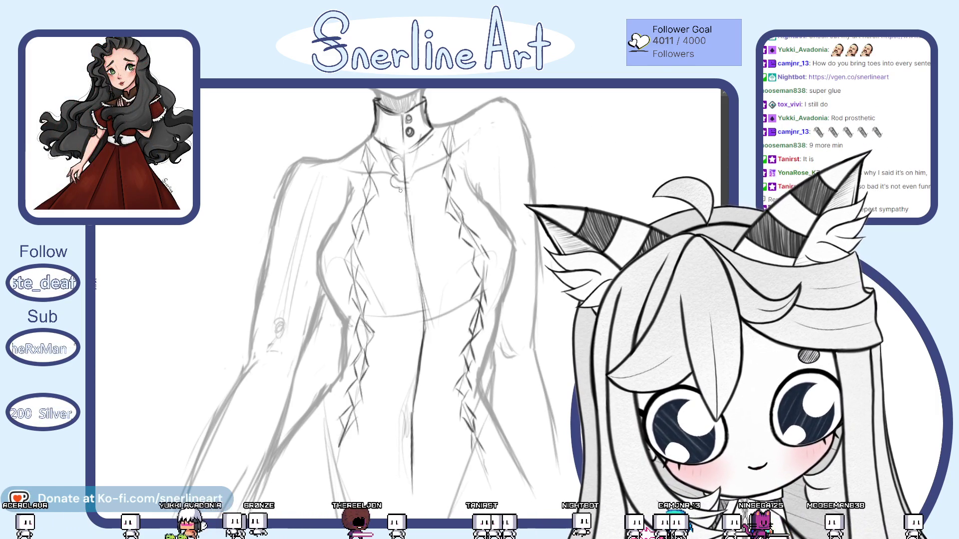
left_click_drag(405, 259, 409, 288)
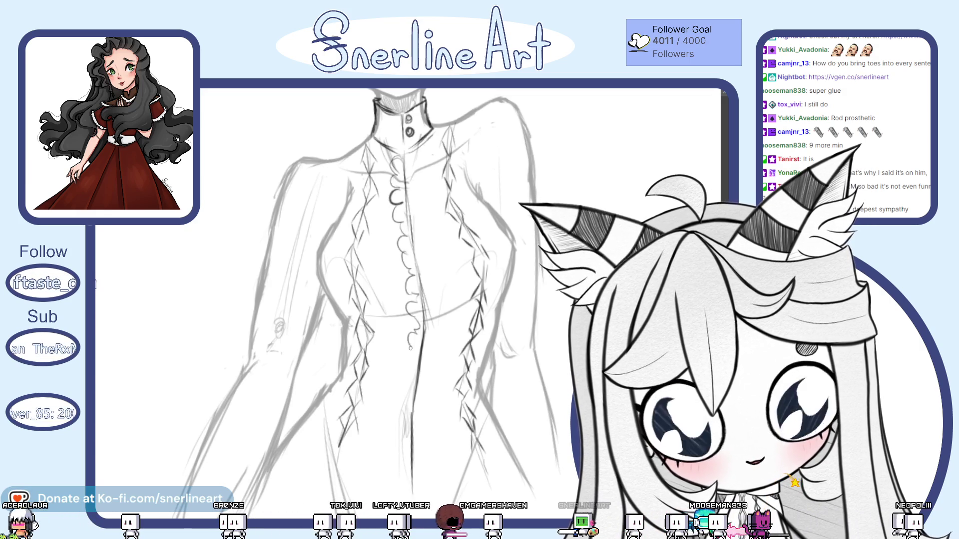
left_click_drag(408, 364, 401, 424)
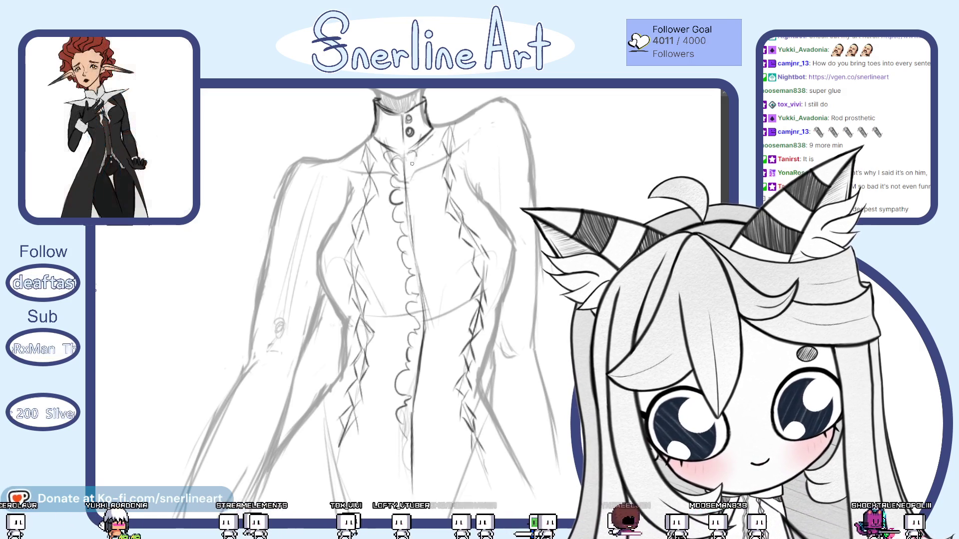
Step: Darken the small ruffles under the collar and sketch curly ruffles down the dress centre
left_click_drag(405, 160, 410, 177)
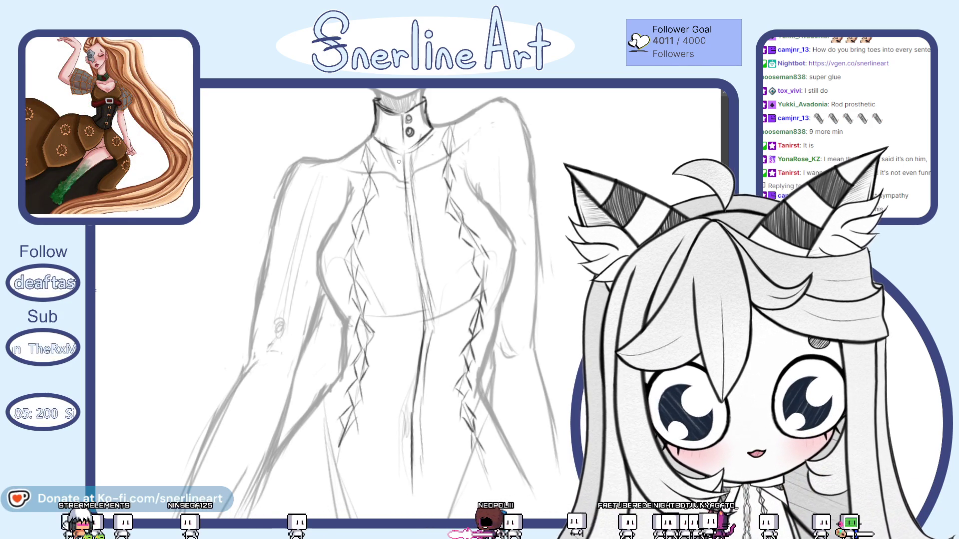
left_click_drag(398, 175, 405, 246)
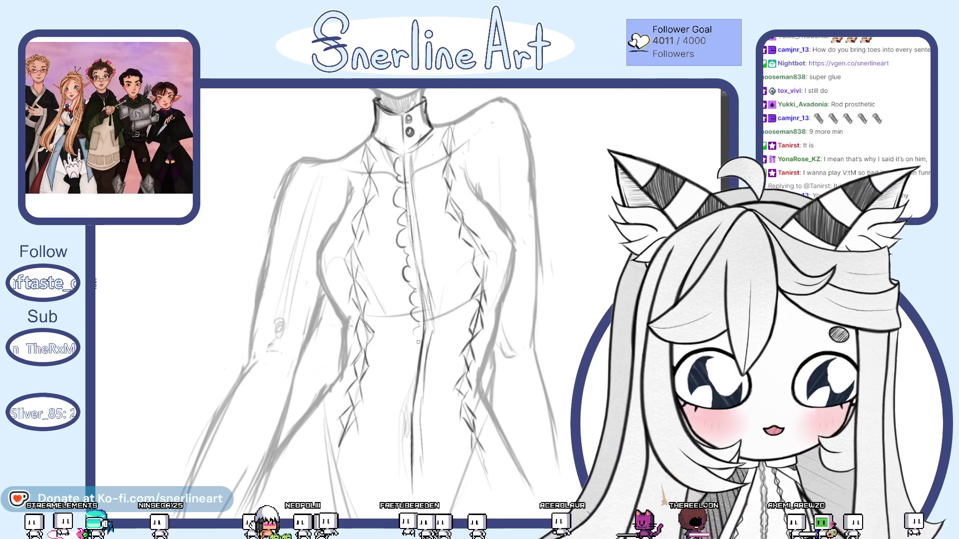
scroll(333, 300, "down", 1)
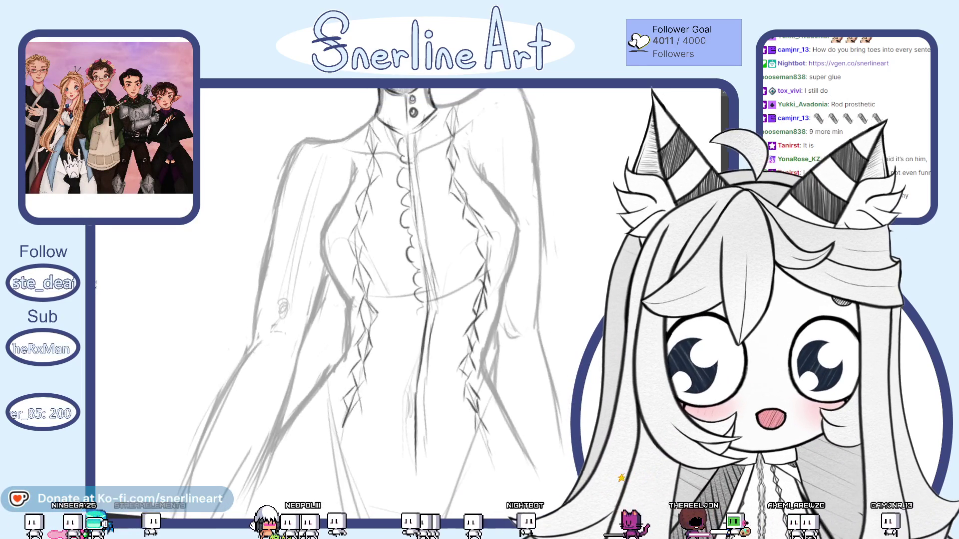
Step: Tilt the canvas view slightly for the second ruffle row
left_click_drag(333, 300, 334, 277)
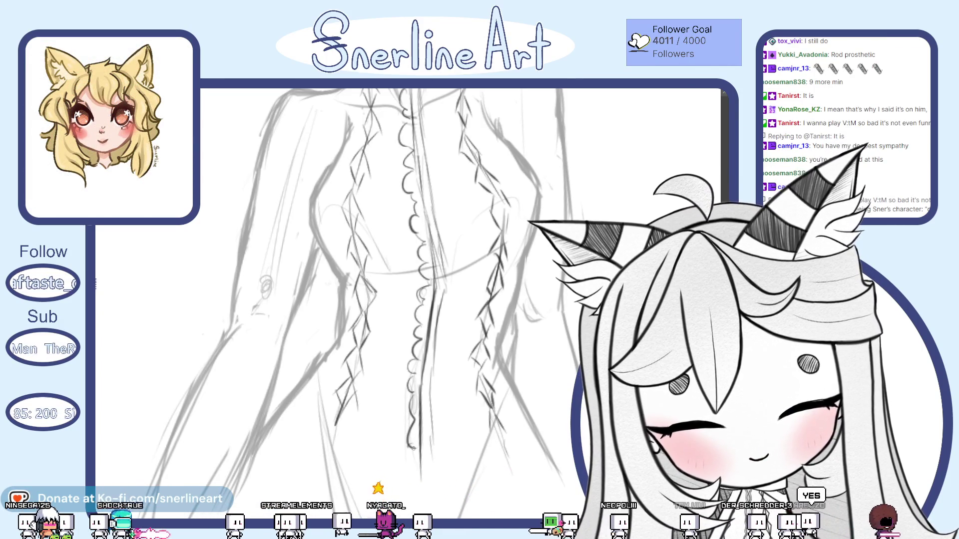
scroll(440, 443, "down", 3)
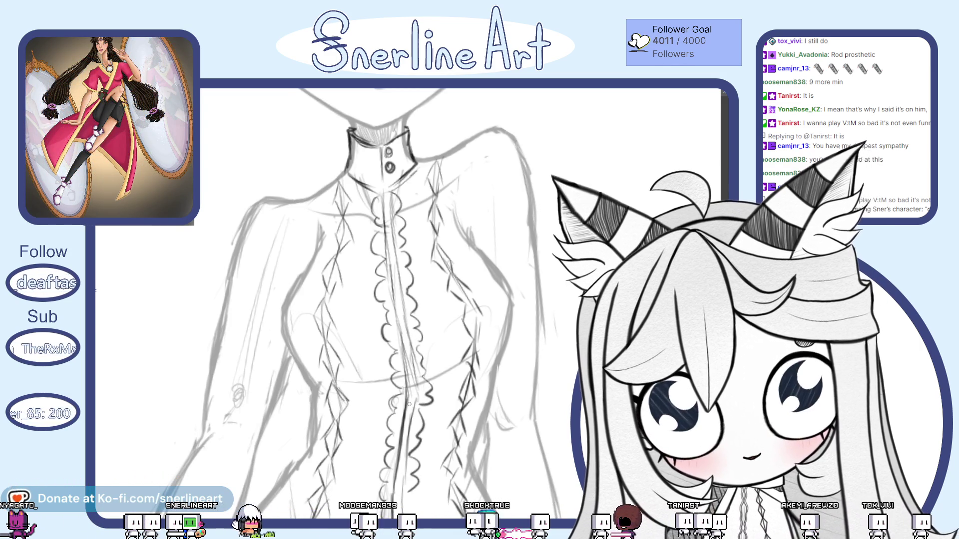
scroll(428, 338, "down", 5)
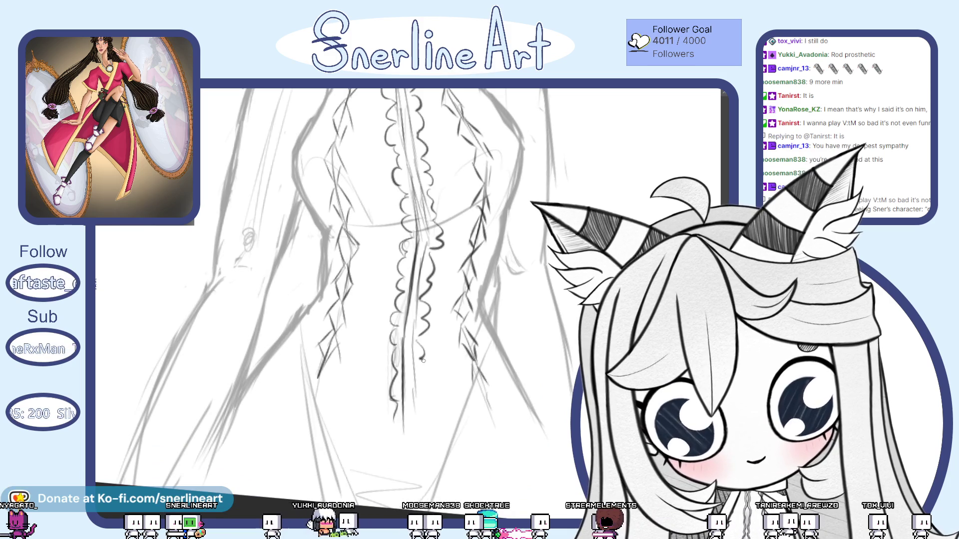
scroll(420, 378, "up", 3)
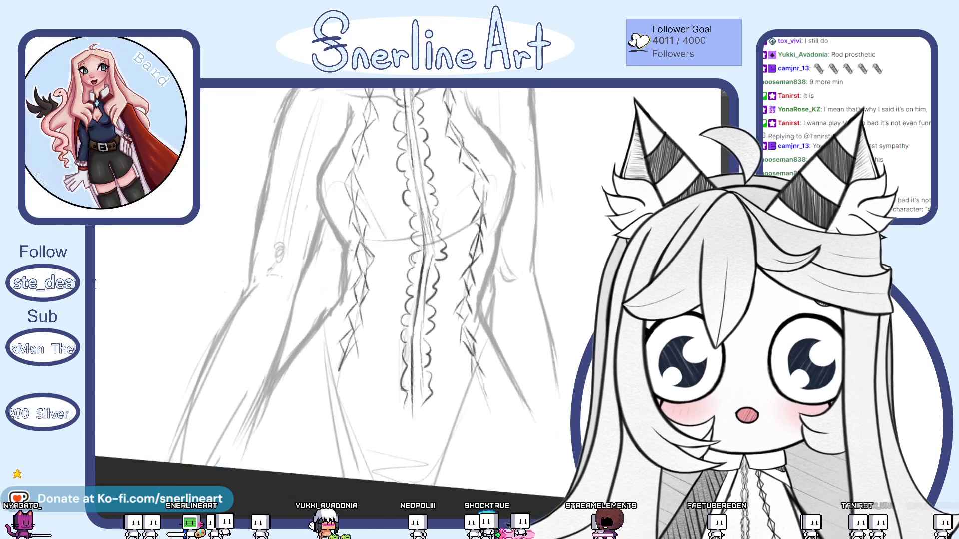
scroll(375, 301, "left", 1)
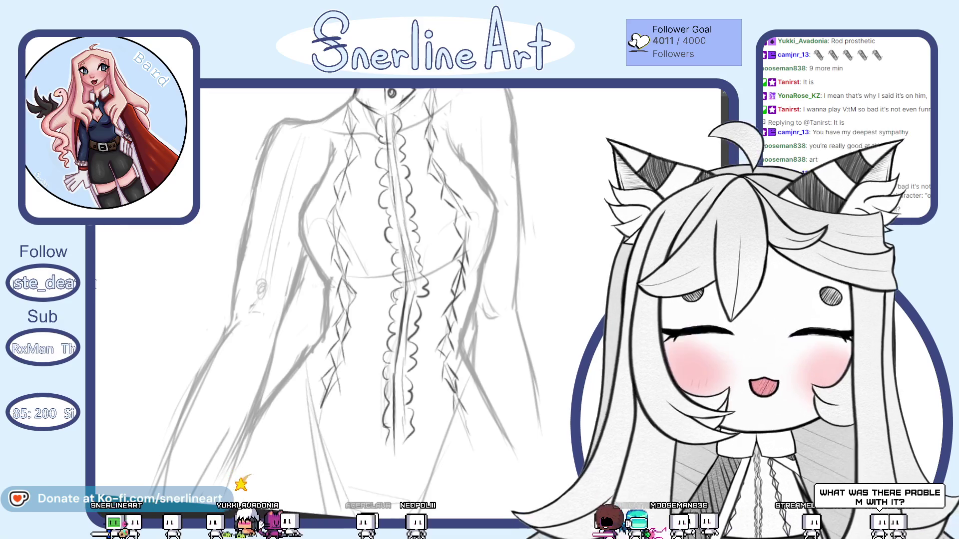
scroll(405, 300, "down", 3)
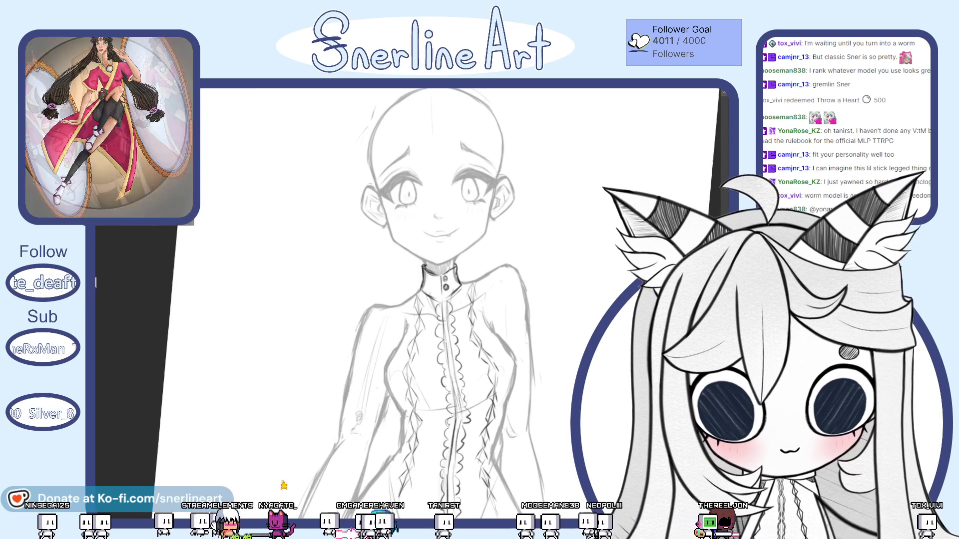
scroll(420, 321, "up", 3)
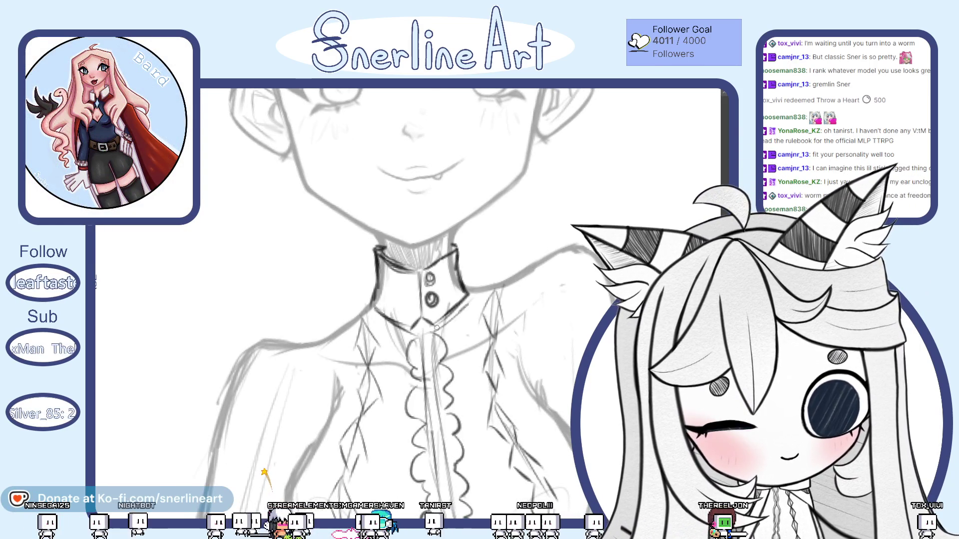
scroll(461, 296, "down", 3)
Step: Draw the curved waistline across the dress on a rotated canvas, then straighten over the bodice
left_click_drag(420, 338, 420, 285)
scroll(461, 297, "up", 3)
scroll(409, 300, "down", 3)
scroll(408, 300, "up", 3)
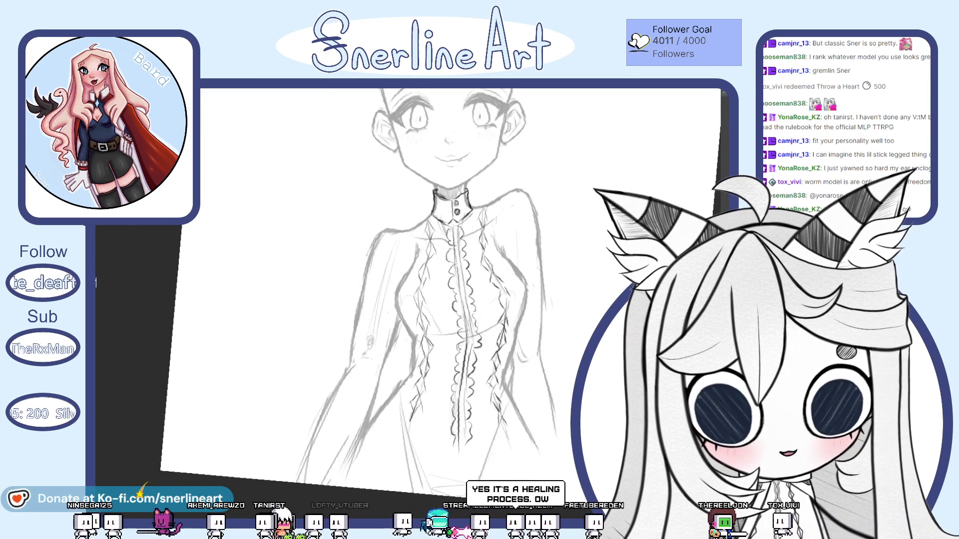
left_click_drag(449, 225, 525, 338)
scroll(449, 301, "up", 2)
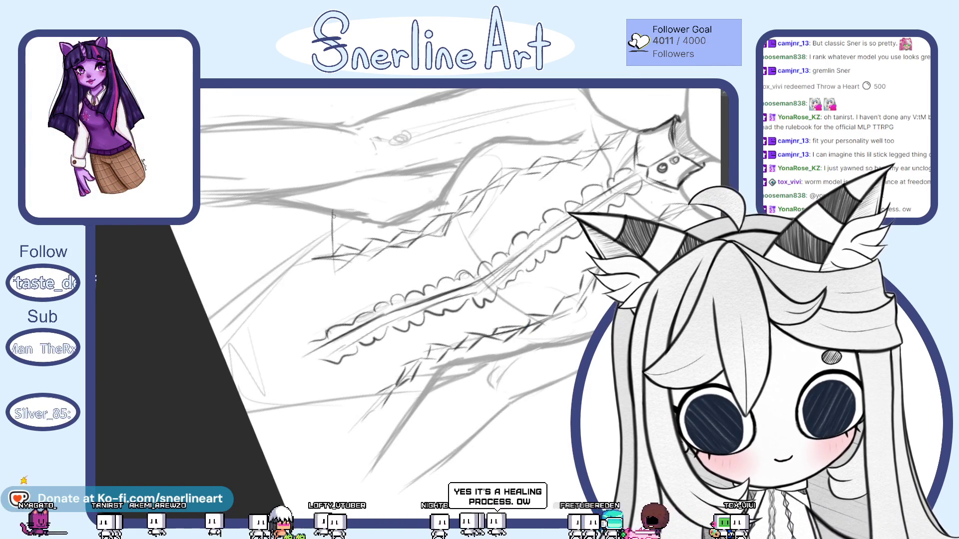
left_click_drag(334, 216, 339, 292)
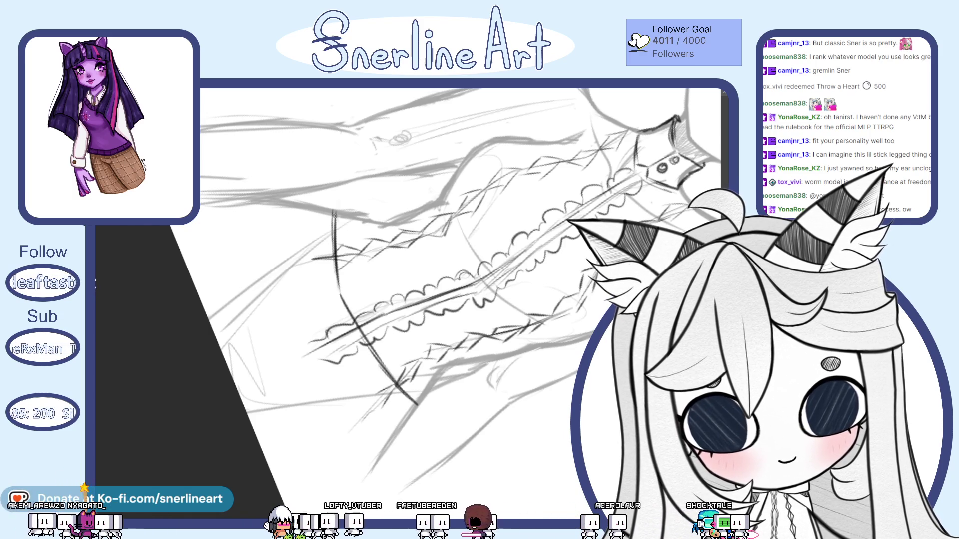
left_click_drag(423, 405, 375, 338)
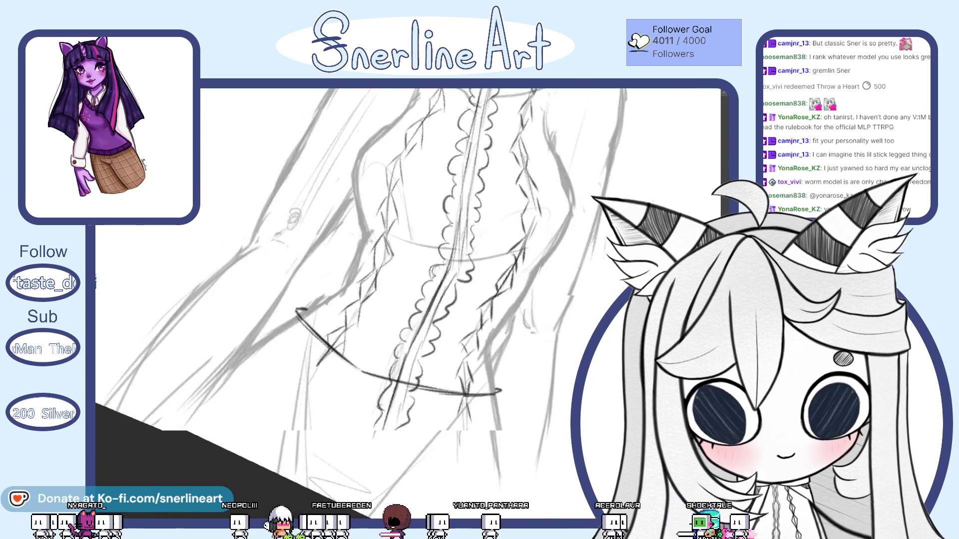
scroll(335, 356, "up", 2)
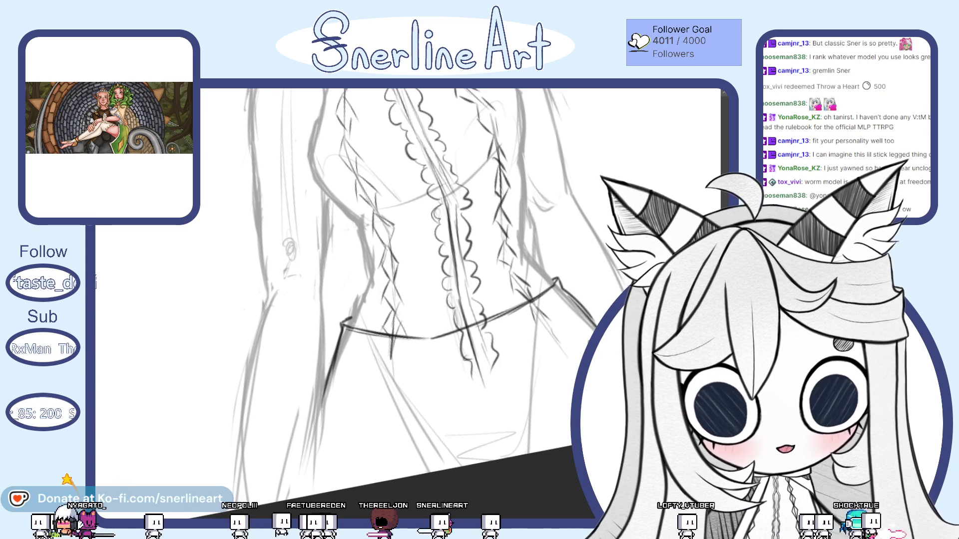
left_click_drag(449, 337, 419, 360)
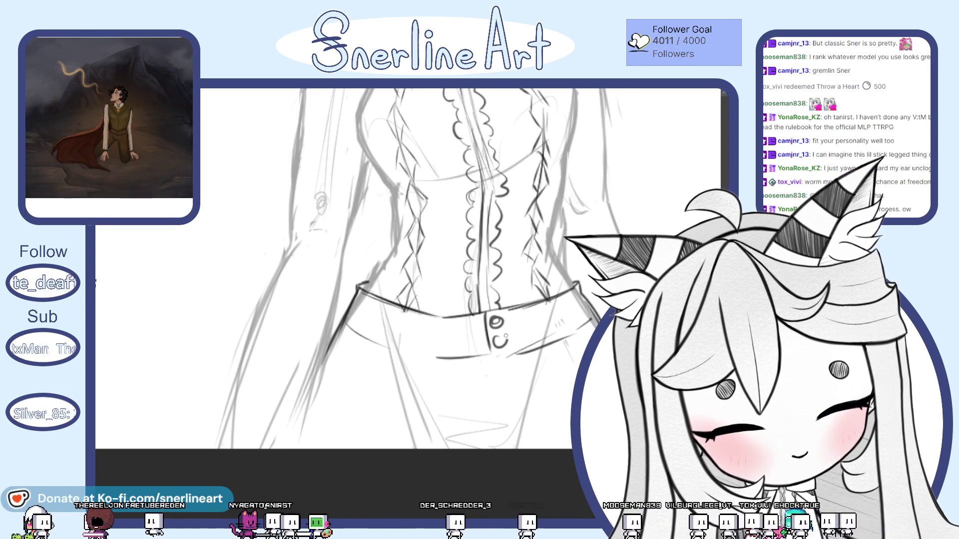
scroll(505, 343, "down", 2)
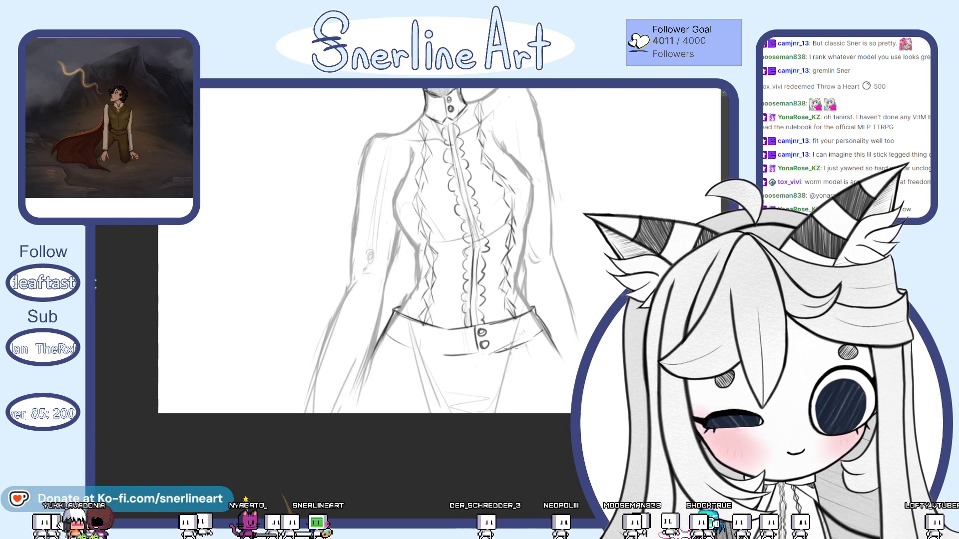
scroll(440, 251, "down", 3)
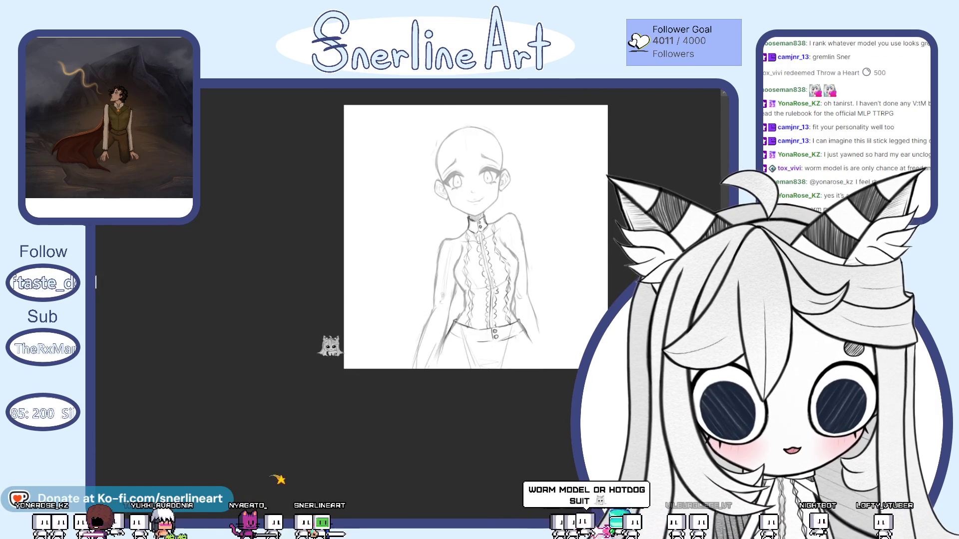
scroll(439, 251, "up", 3)
scroll(327, 320, "up", 3)
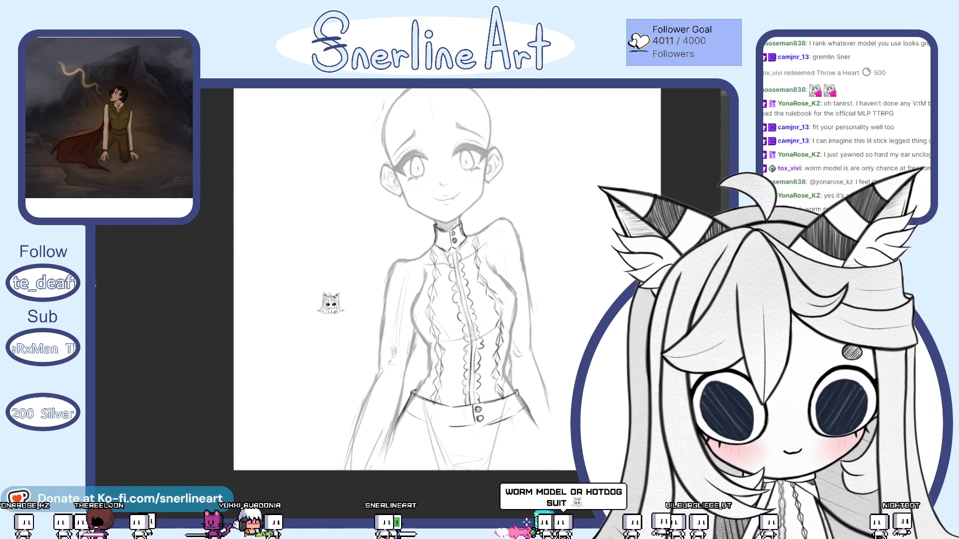
scroll(327, 269, "up", 2)
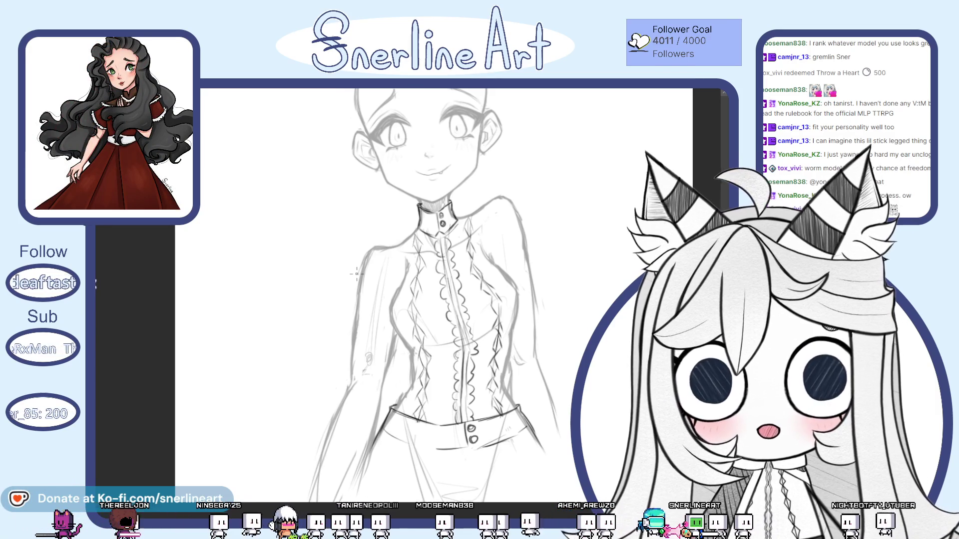
left_click_drag(356, 274, 353, 300)
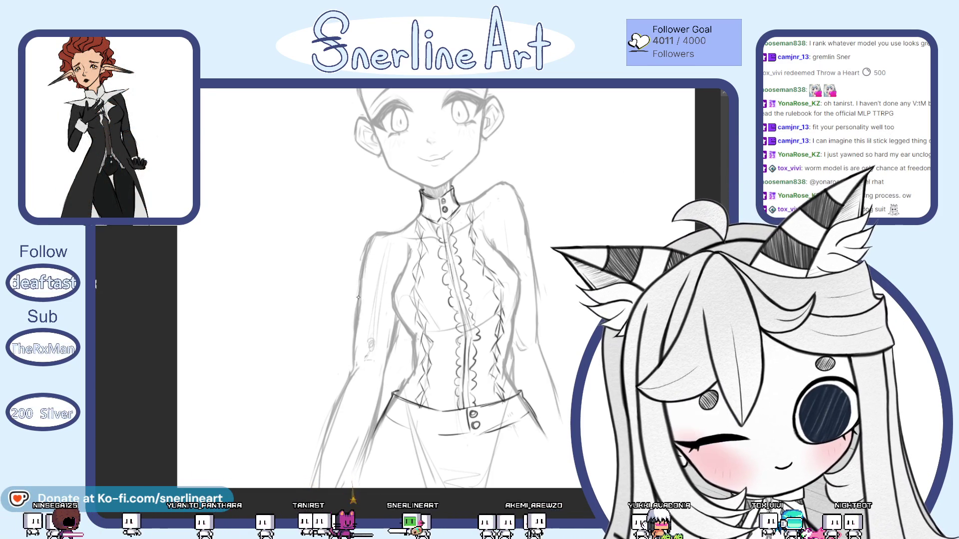
left_click_drag(307, 405, 300, 461)
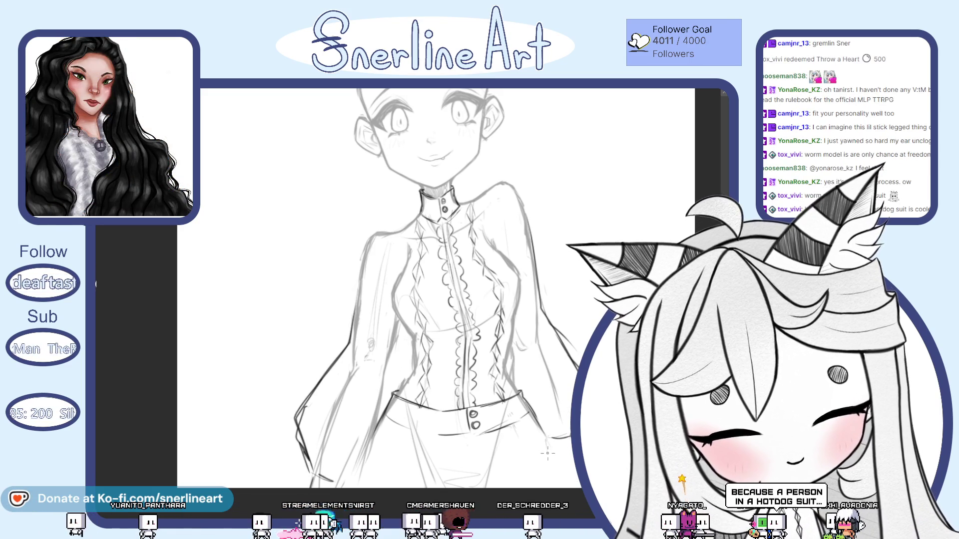
scroll(548, 444, "down", 3)
scroll(547, 445, "up", 3)
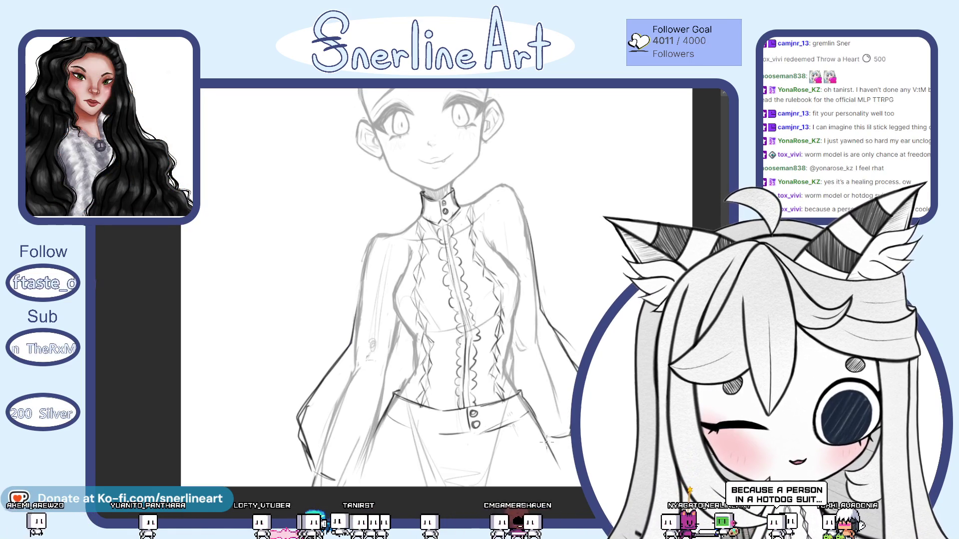
scroll(435, 289, "down", 3)
scroll(434, 288, "up", 3)
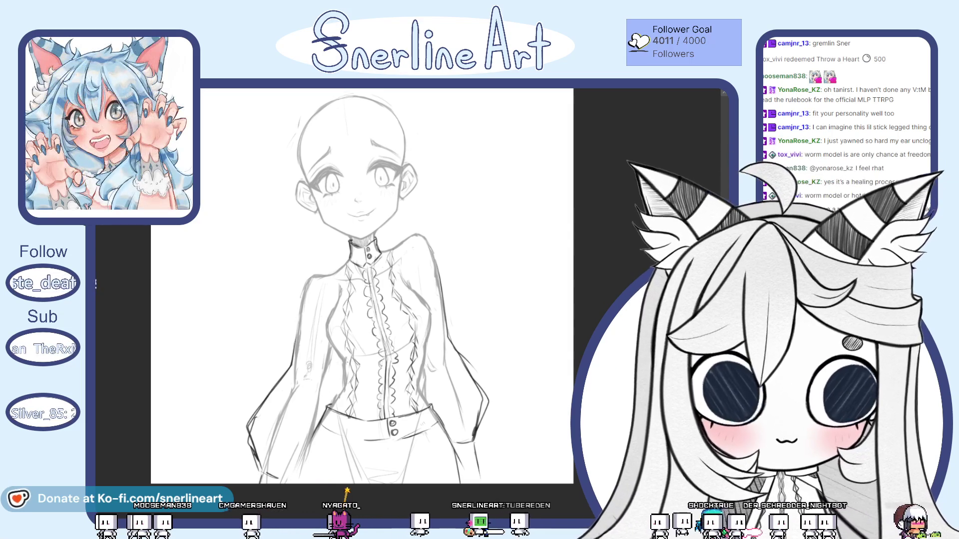
key("asciicircum")
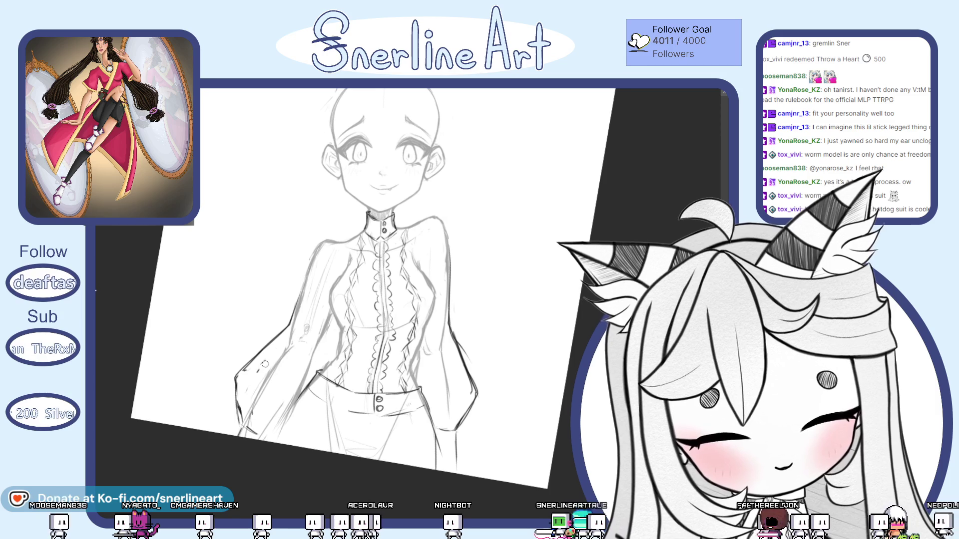
scroll(425, 346, "up", 3)
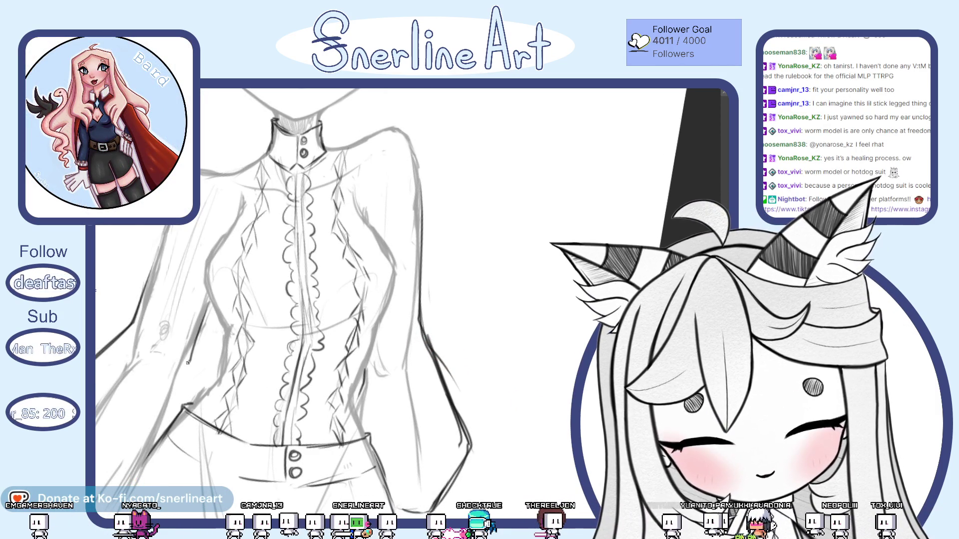
scroll(413, 300, "down", 3)
scroll(413, 300, "up", 3)
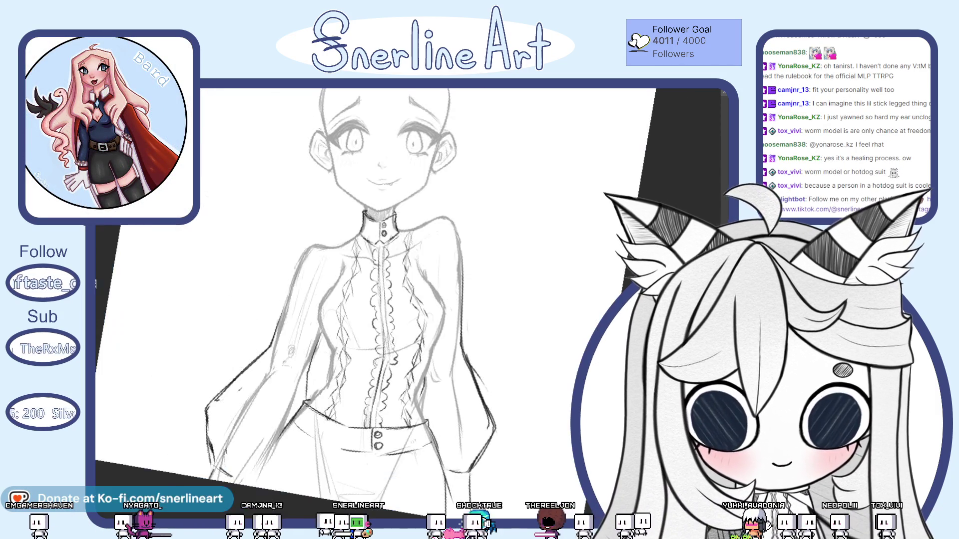
scroll(412, 300, "down", 3)
scroll(412, 300, "up", 3)
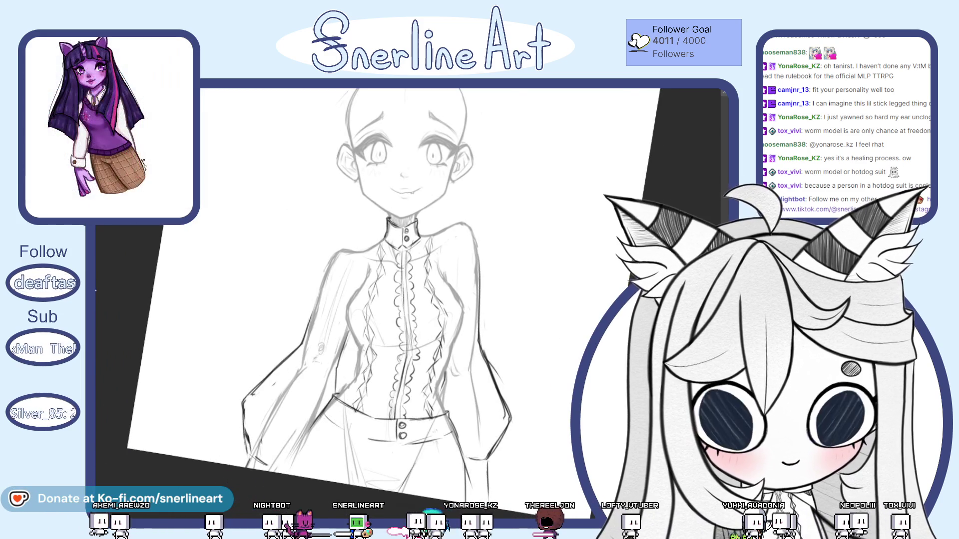
scroll(412, 300, "up", 2)
scroll(413, 300, "down", 3)
scroll(412, 300, "up", 3)
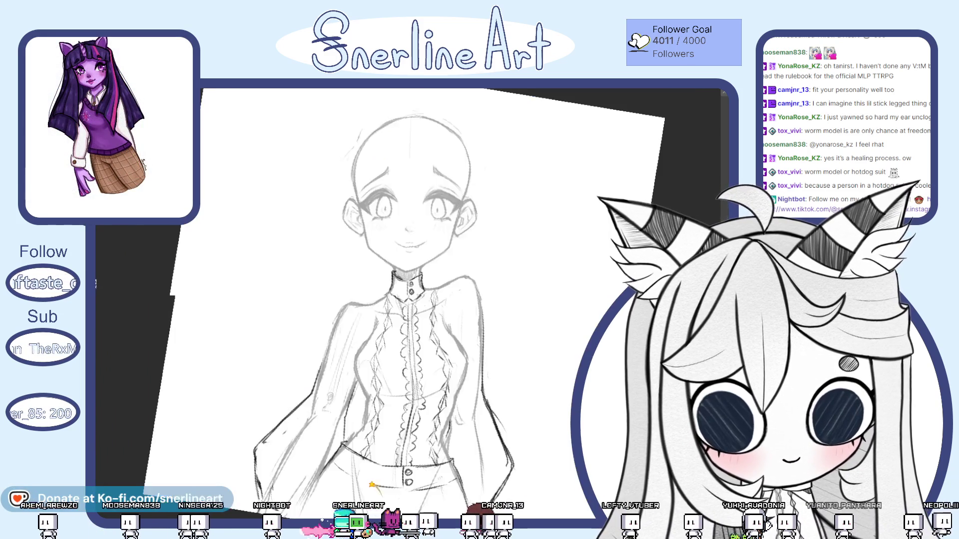
scroll(412, 300, "up", 1)
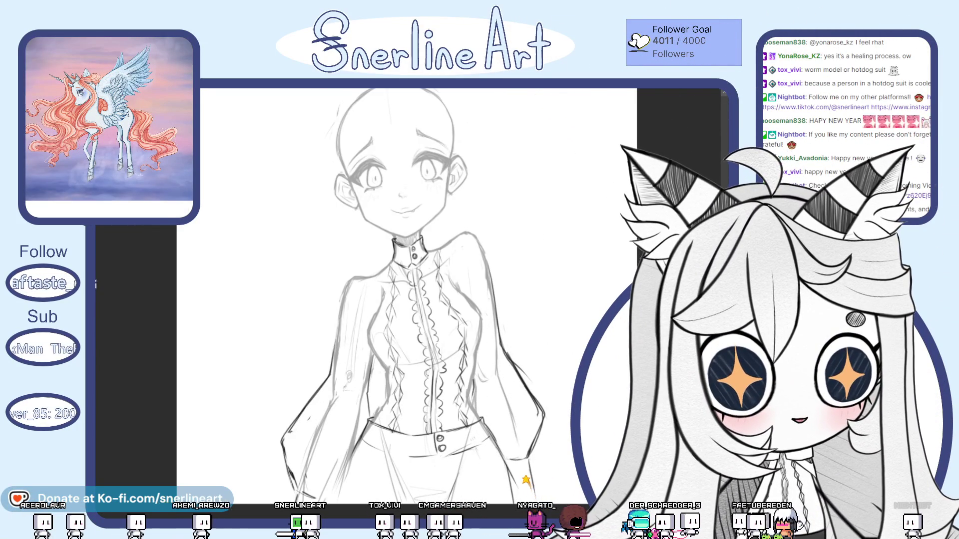
key("Tab")
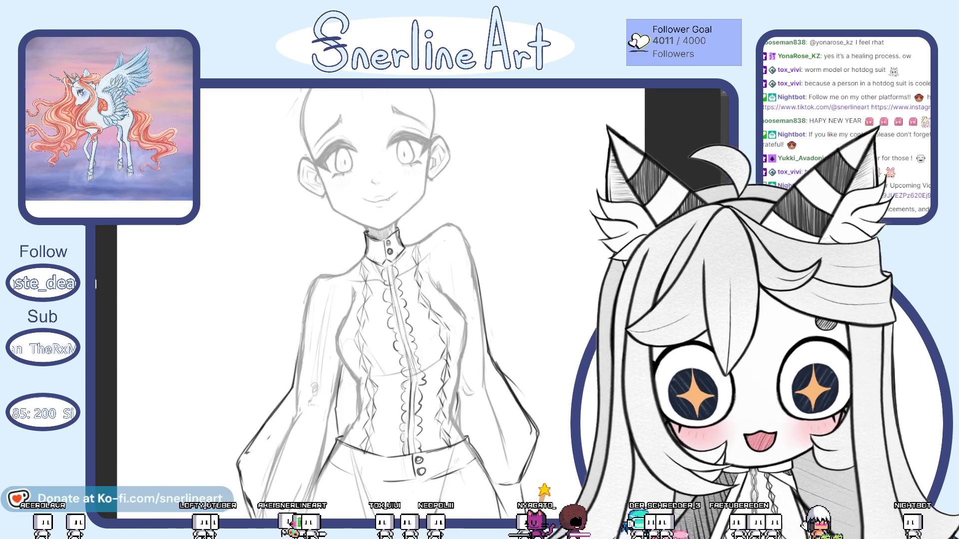
scroll(409, 300, "up", 3)
scroll(408, 300, "up", 2)
scroll(409, 299, "up", 1)
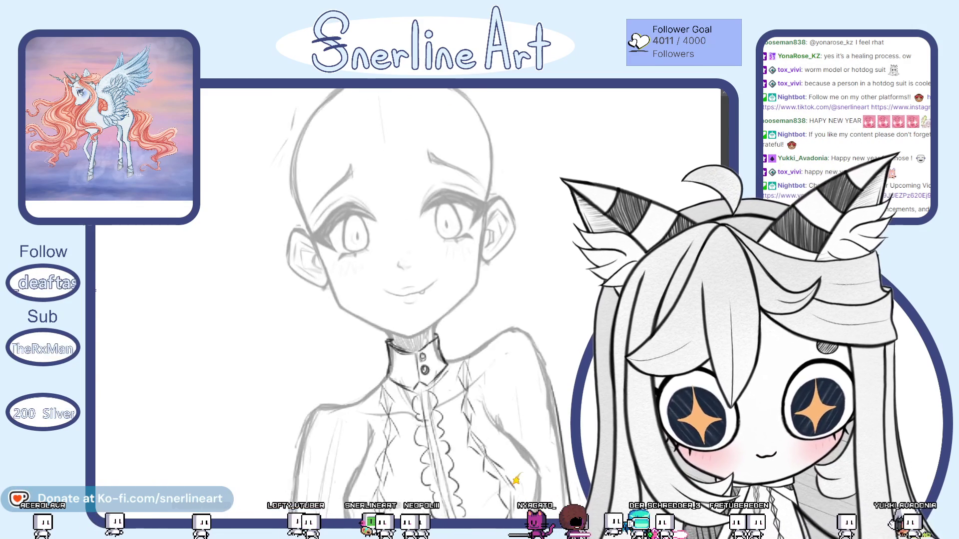
scroll(408, 301, "up", 1)
scroll(408, 300, "up", 1)
scroll(408, 300, "up", 1)
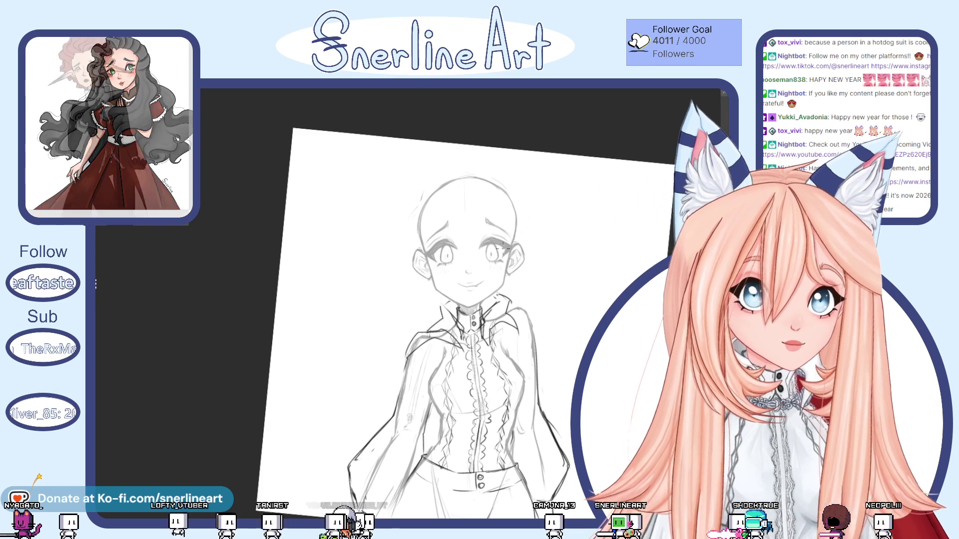
Step: Erase the left collar strokes and level the canvas rotation
left_click_drag(429, 330, 452, 321)
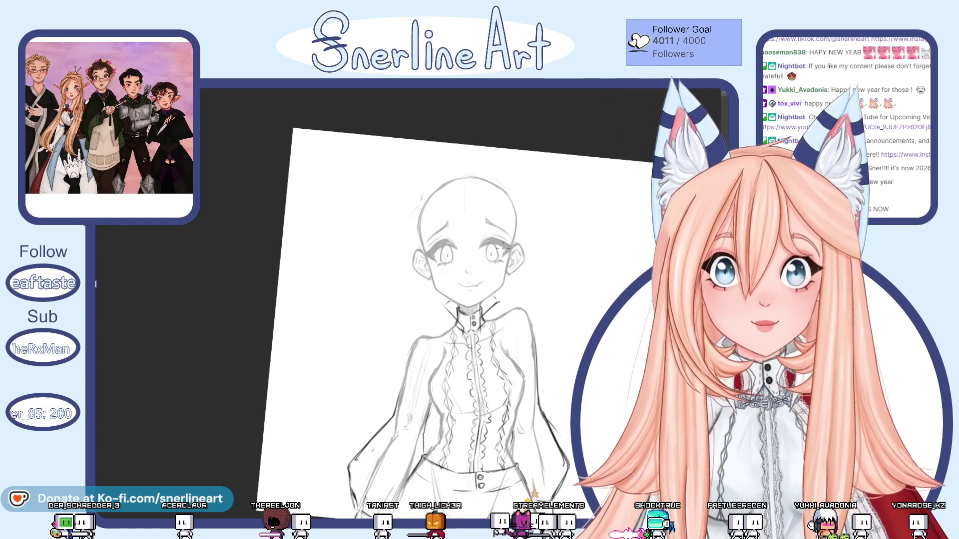
key("ctrl+0")
scroll(499, 316, "up", 5)
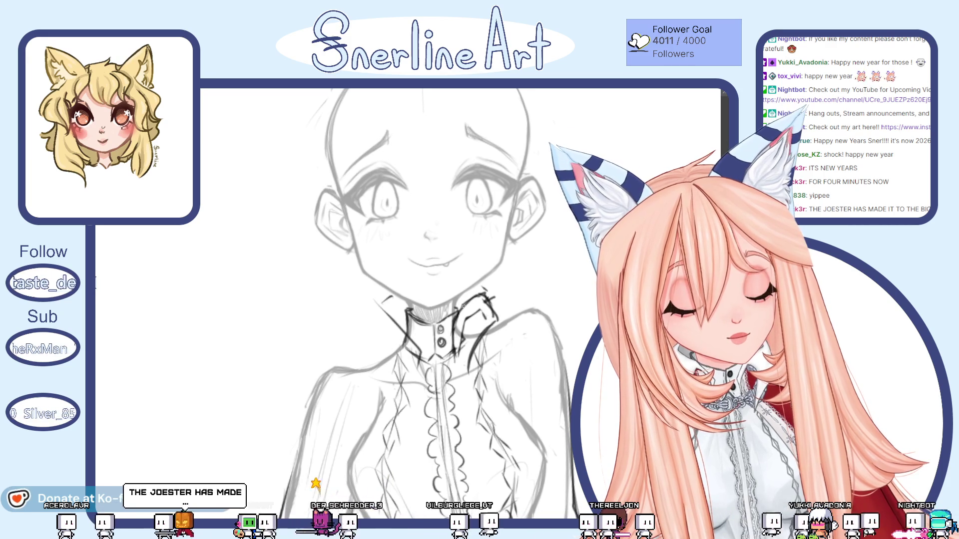
Step: Extend the collar with a short darker stroke and return to an upright close-up view
mouse_move(388, 301)
left_mouse_down()
mouse_move(361, 319)
mouse_move(365, 356)
left_mouse_up()
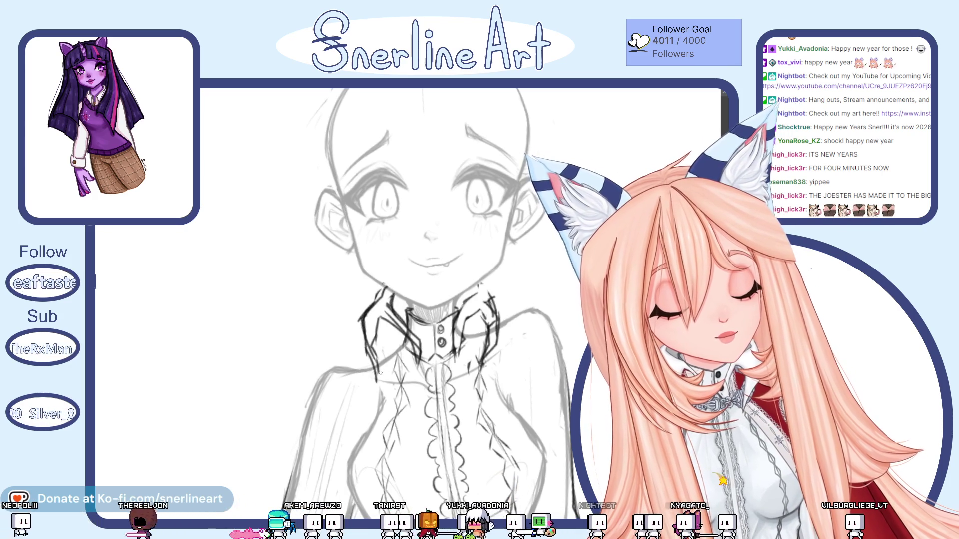
key("ctrl+0")
key("ctrl+alt+0")
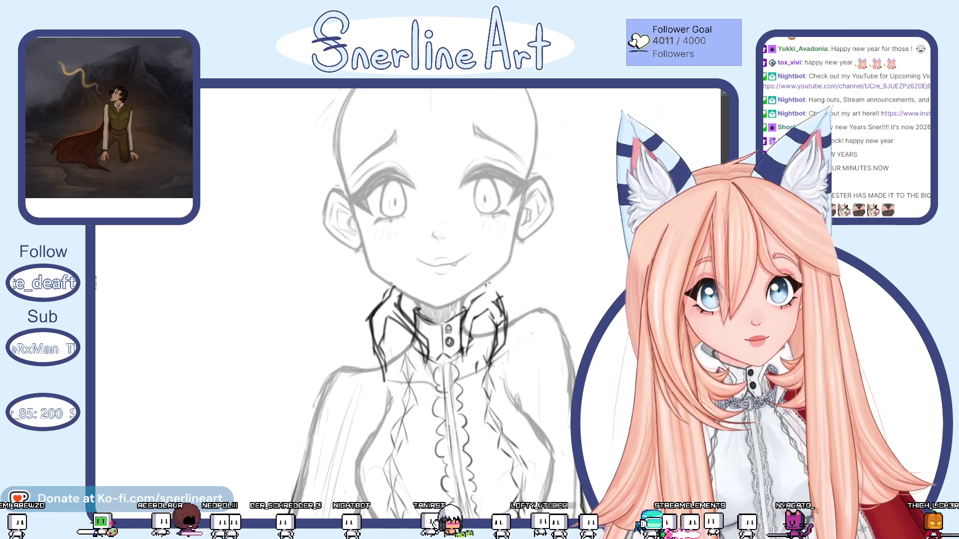
scroll(412, 314, "down", 3)
scroll(412, 314, "up", 1)
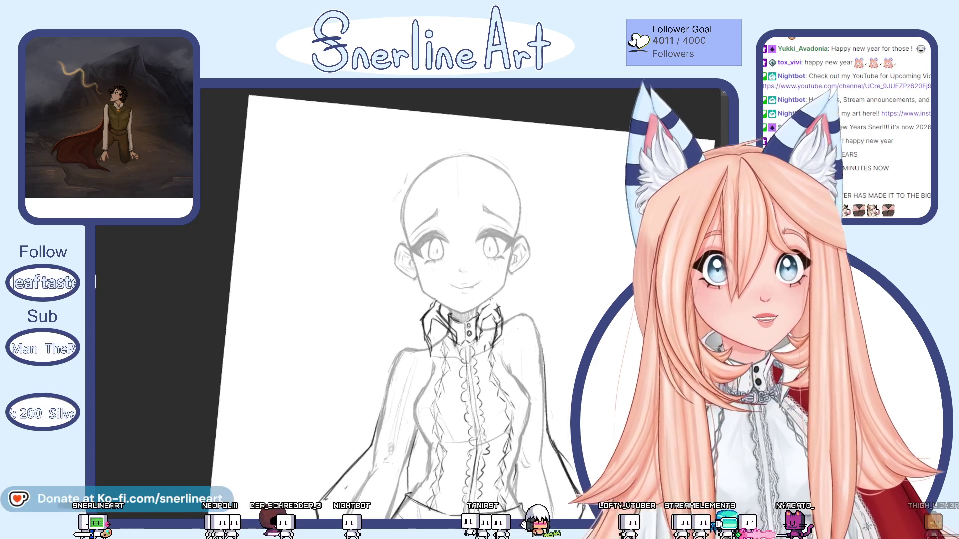
scroll(442, 315, "up", 3)
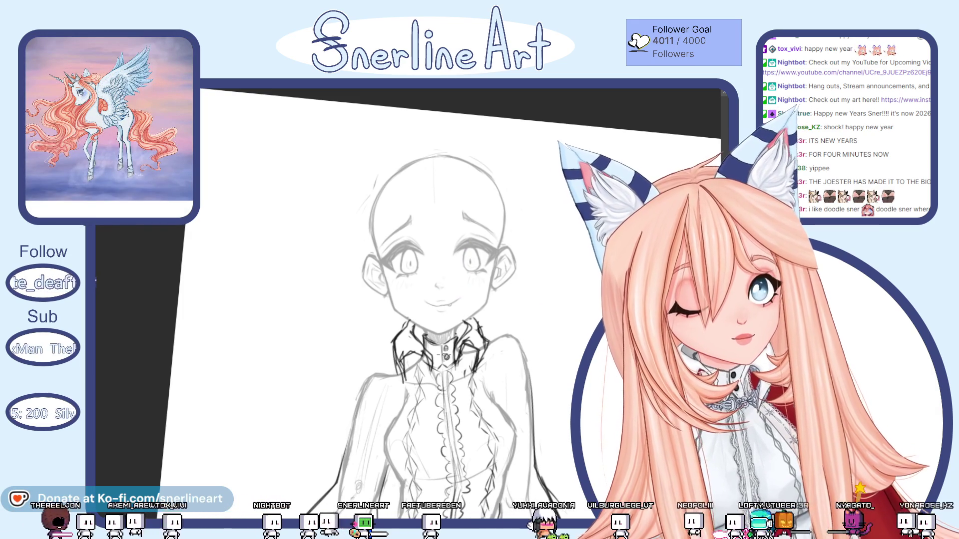
scroll(464, 332, "down", 5)
scroll(470, 352, "up", 5)
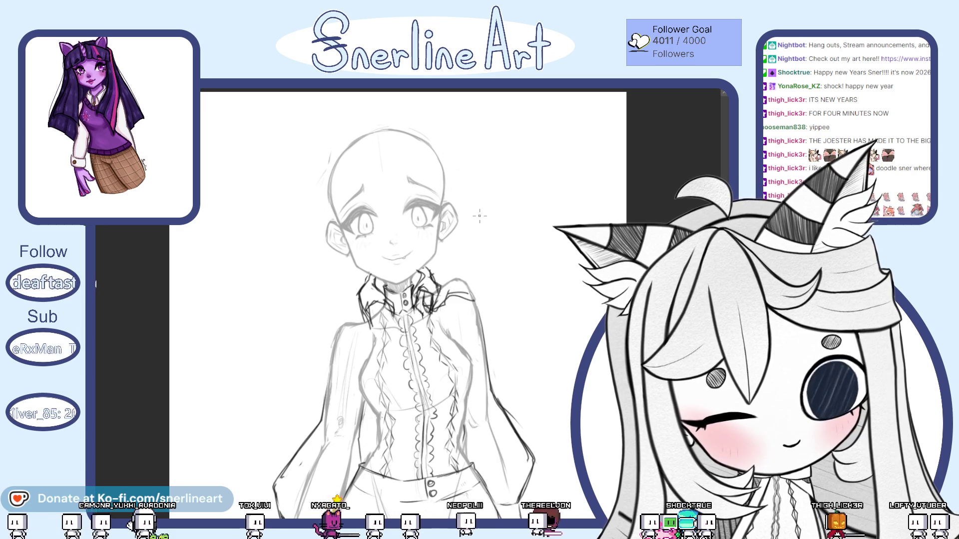
Step: Sketch the first cape line falling from the collar beside the arm
left_click_drag(448, 286, 473, 299)
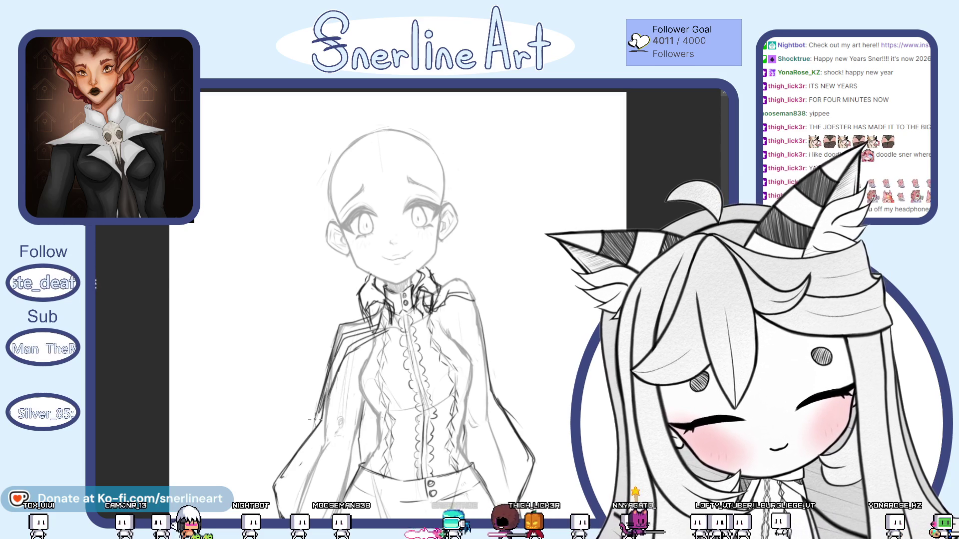
scroll(370, 322, "down", 3)
scroll(370, 323, "down", 2)
scroll(370, 322, "up", 3)
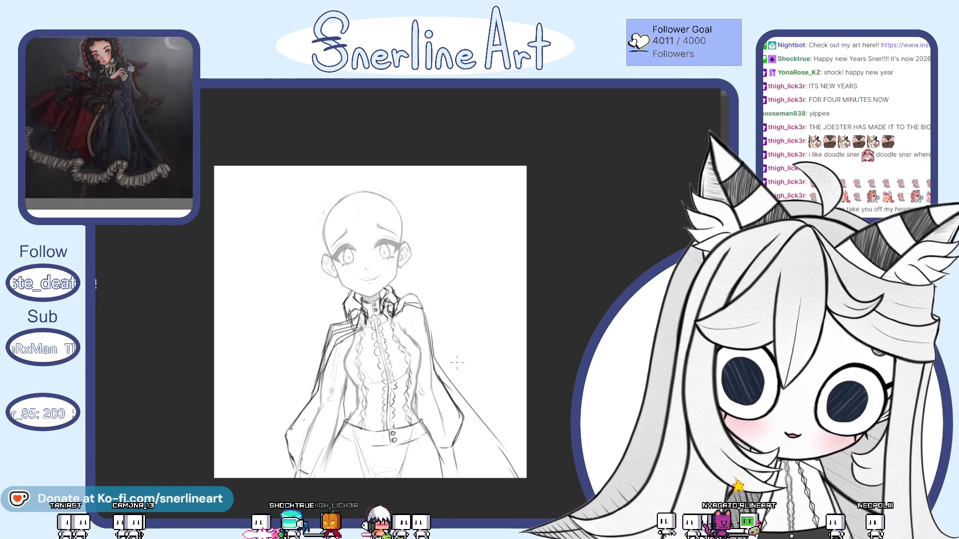
scroll(456, 363, "up", 1)
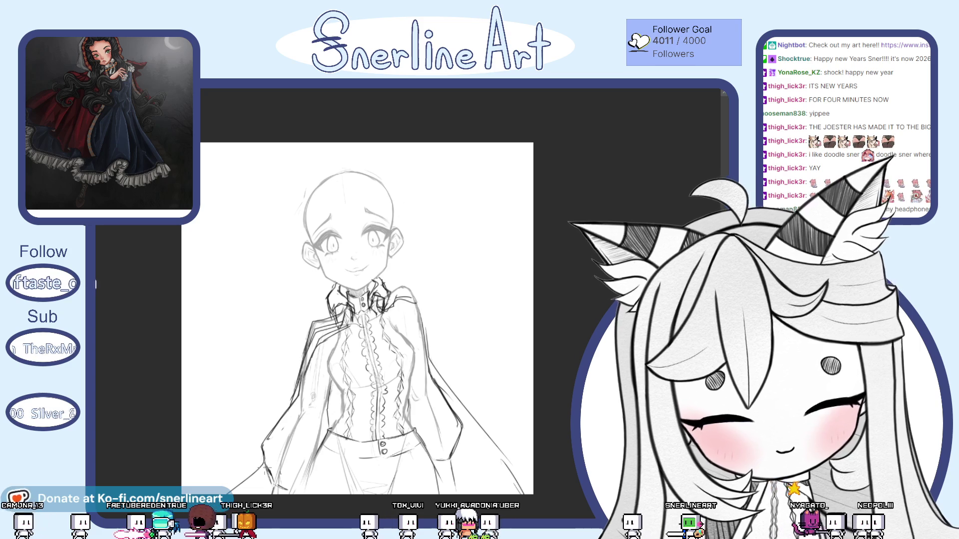
scroll(529, 397, "down", 2)
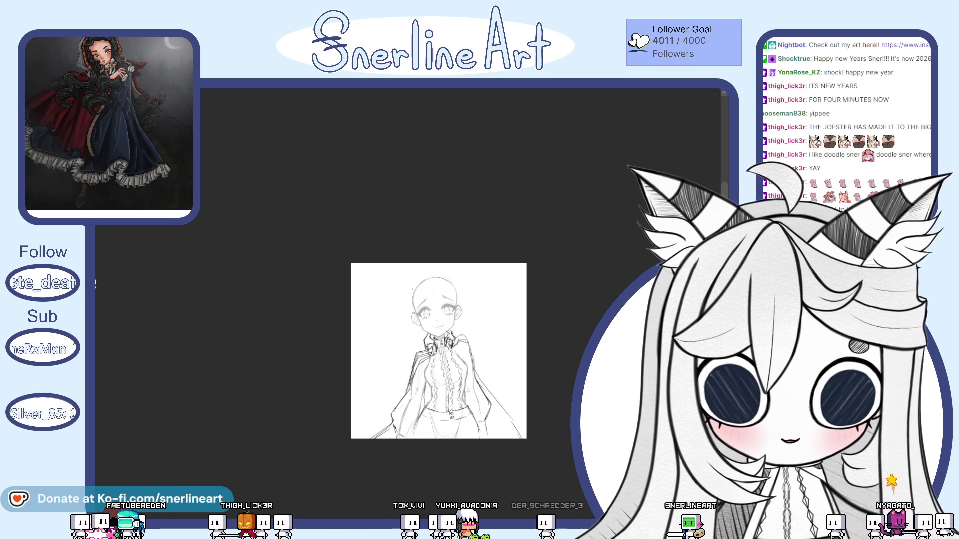
scroll(526, 390, "up", 2)
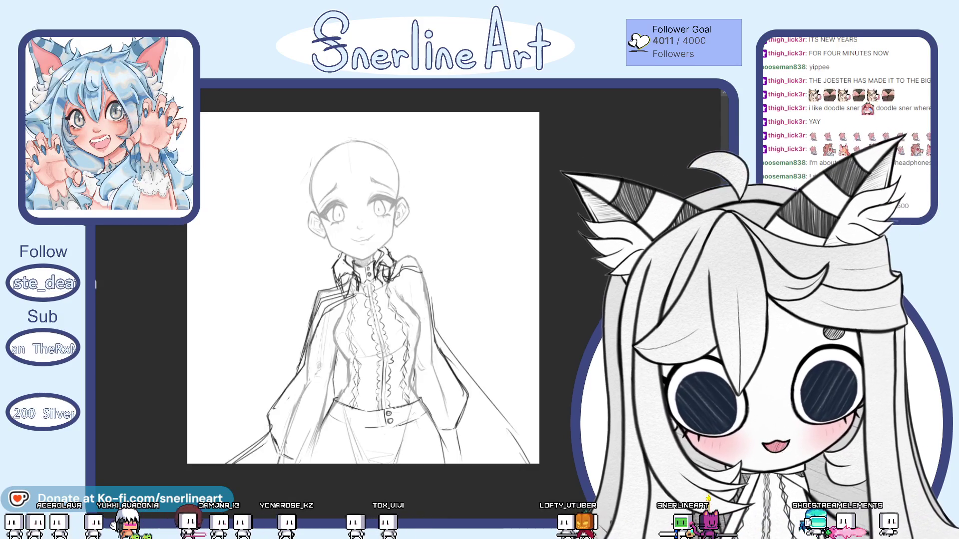
scroll(402, 223, "up", 3)
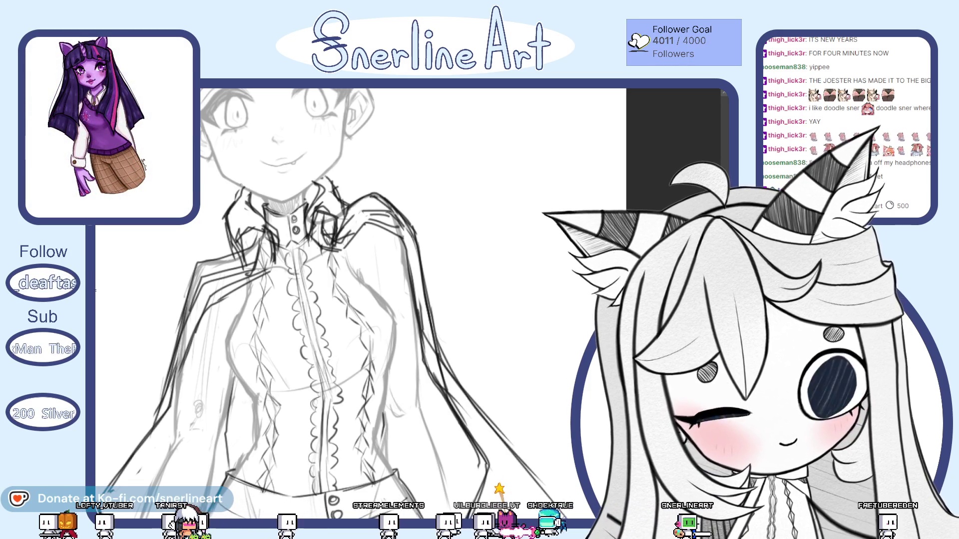
Step: Fit the whole sketch page in the window
key("ctrl+0")
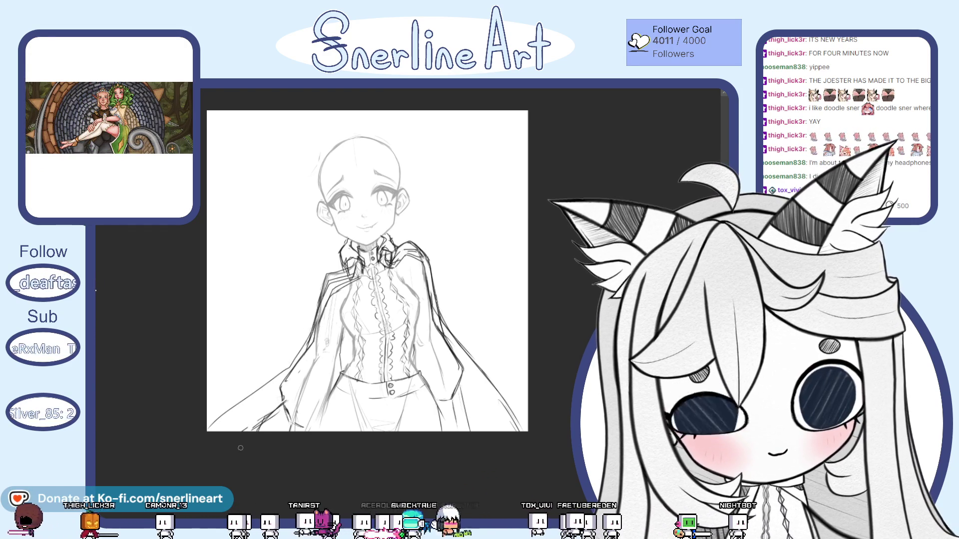
scroll(242, 446, "down", 1)
scroll(242, 446, "up", 2)
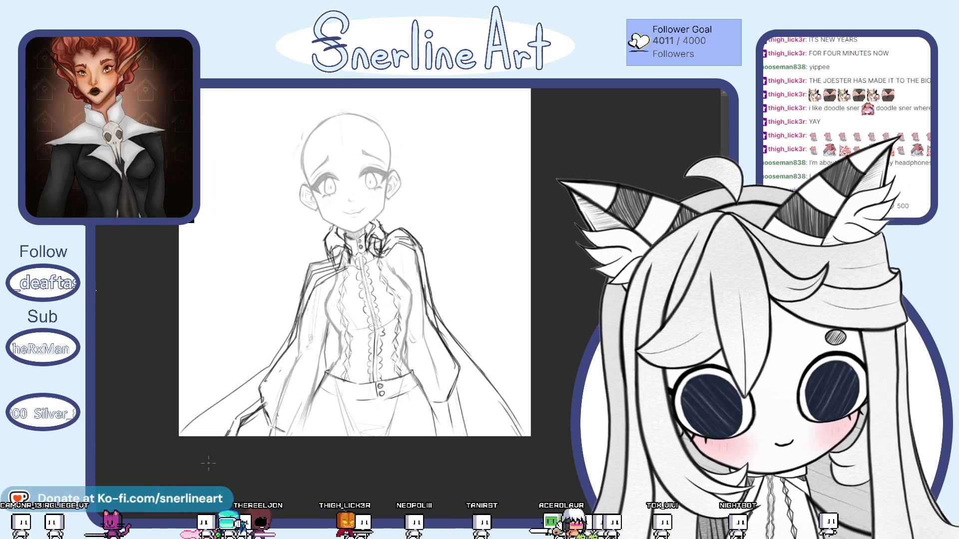
scroll(465, 389, "down", 2)
scroll(466, 388, "up", 3)
scroll(465, 389, "up", 1)
scroll(465, 389, "down", 2)
scroll(384, 254, "up", 2)
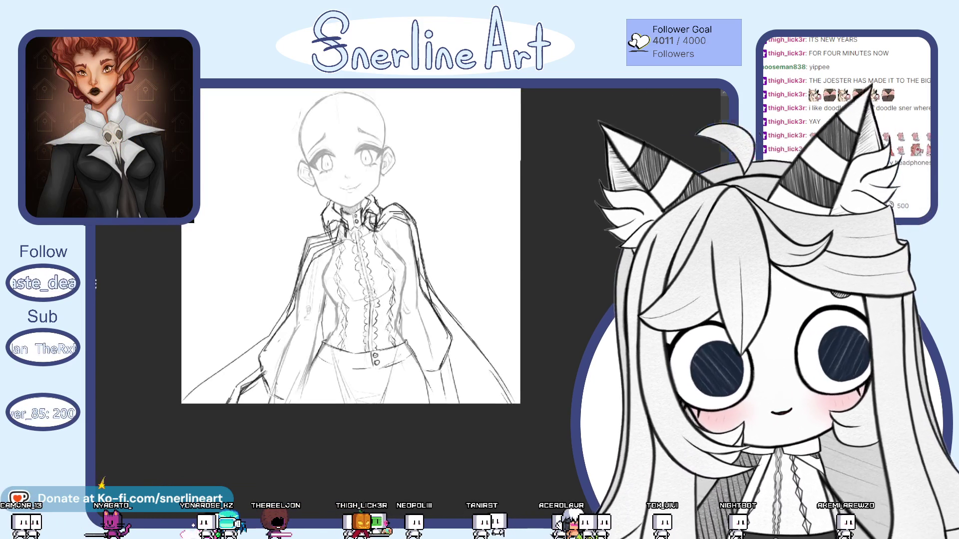
scroll(383, 255, "down", 1)
scroll(384, 255, "down", 1)
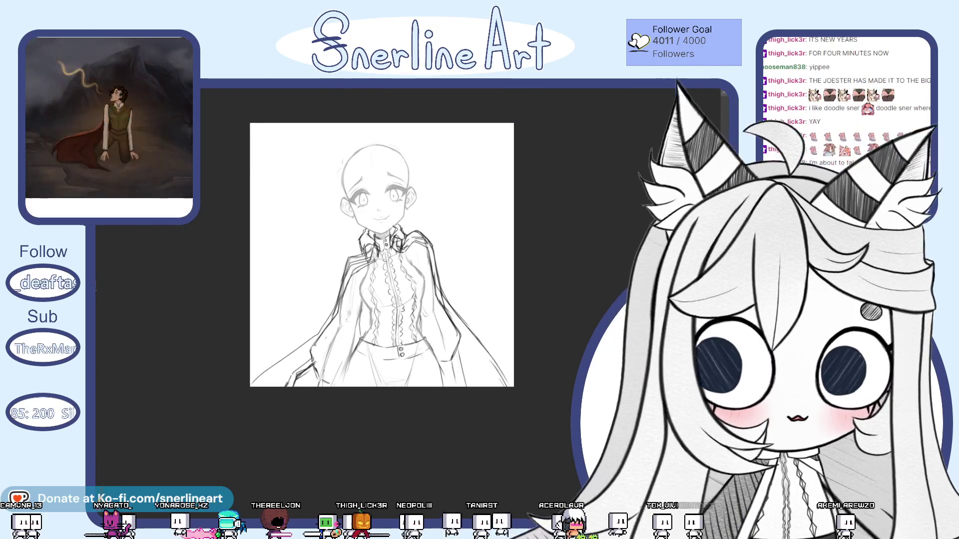
scroll(354, 246, "up", 1)
scroll(354, 246, "down", 1)
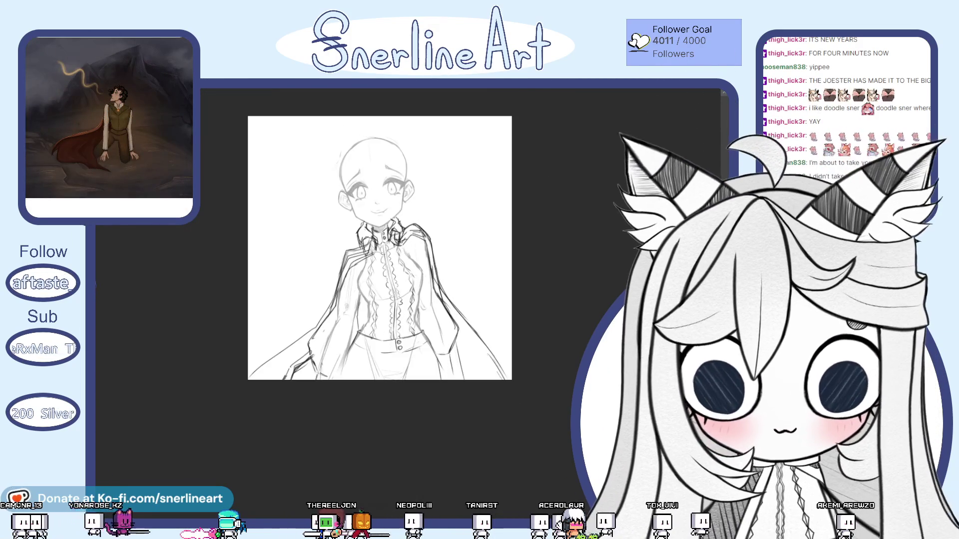
scroll(354, 246, "up", 3)
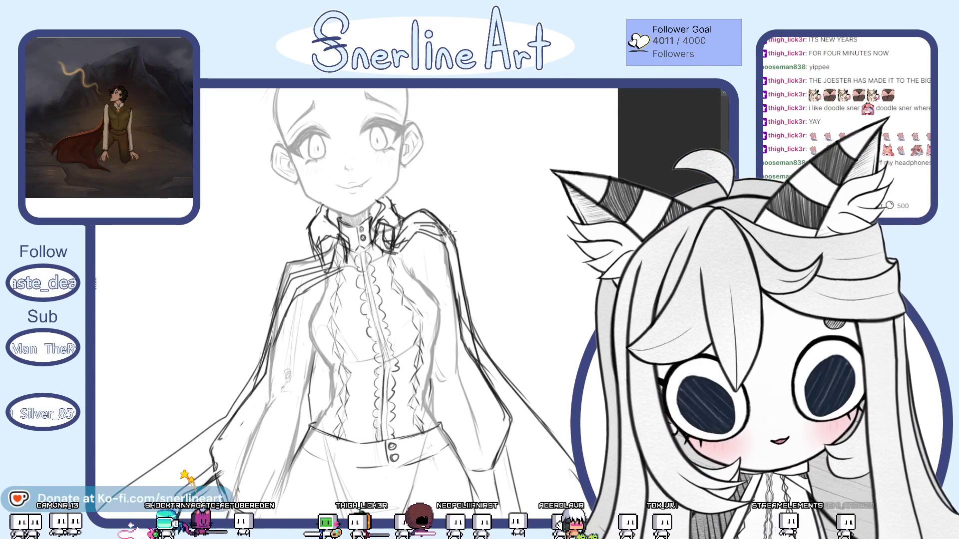
scroll(354, 245, "down", 2)
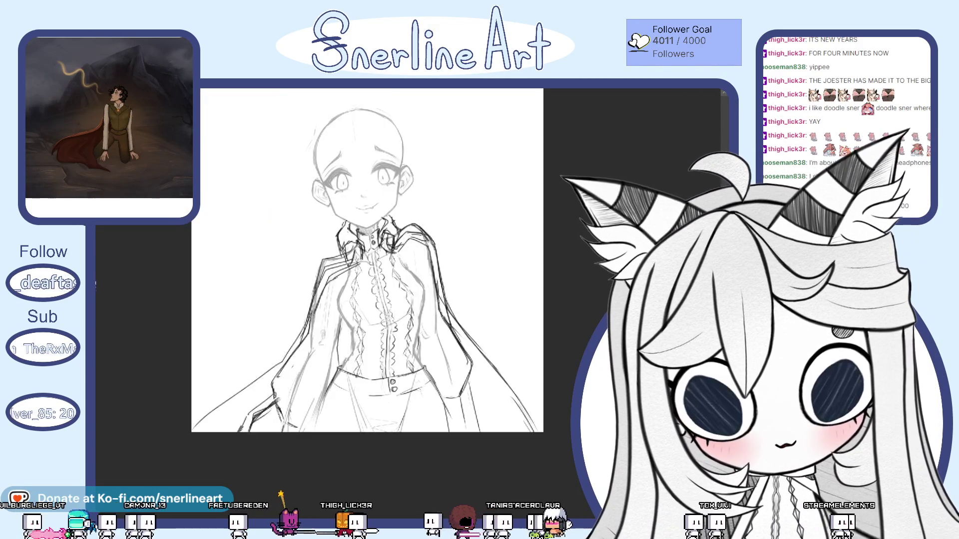
scroll(354, 246, "up", 1)
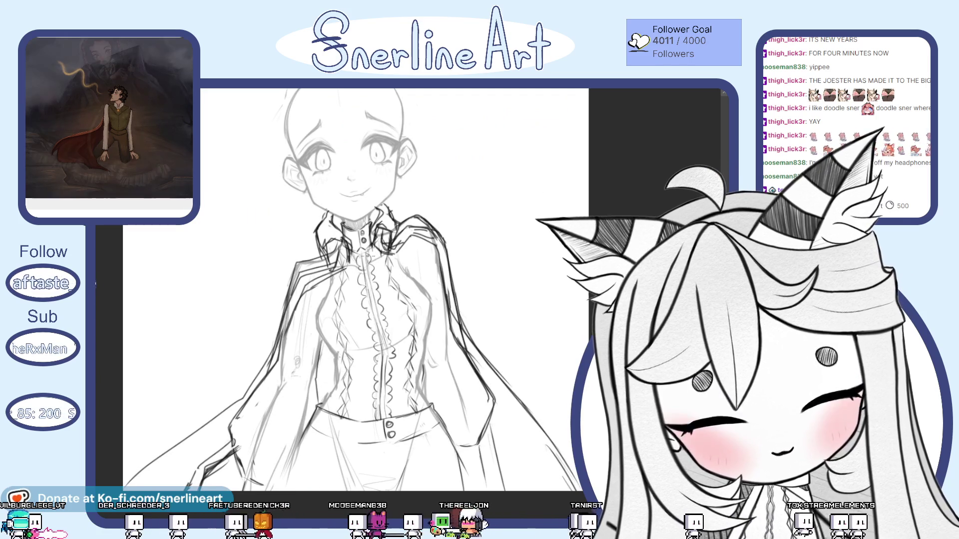
scroll(353, 246, "down", 2)
scroll(354, 246, "up", 2)
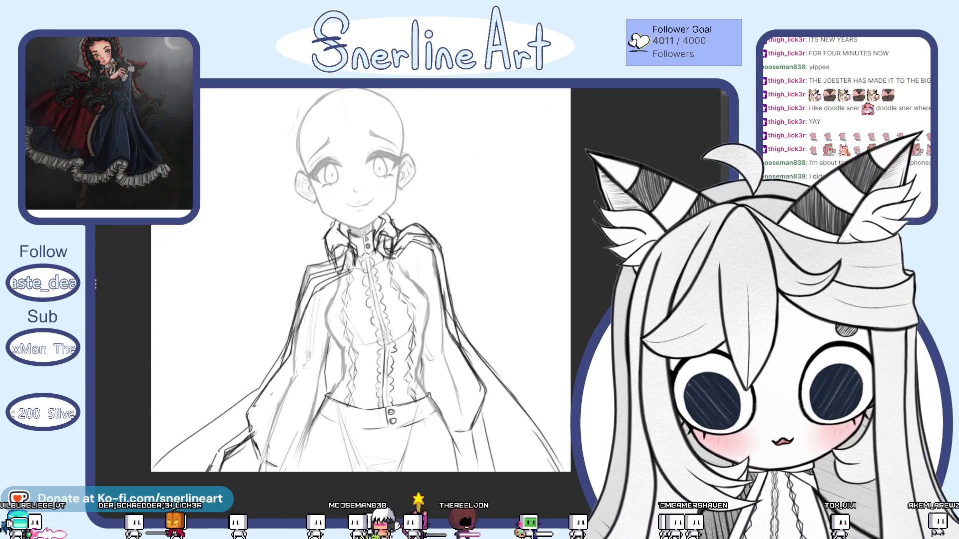
scroll(354, 246, "up", 2)
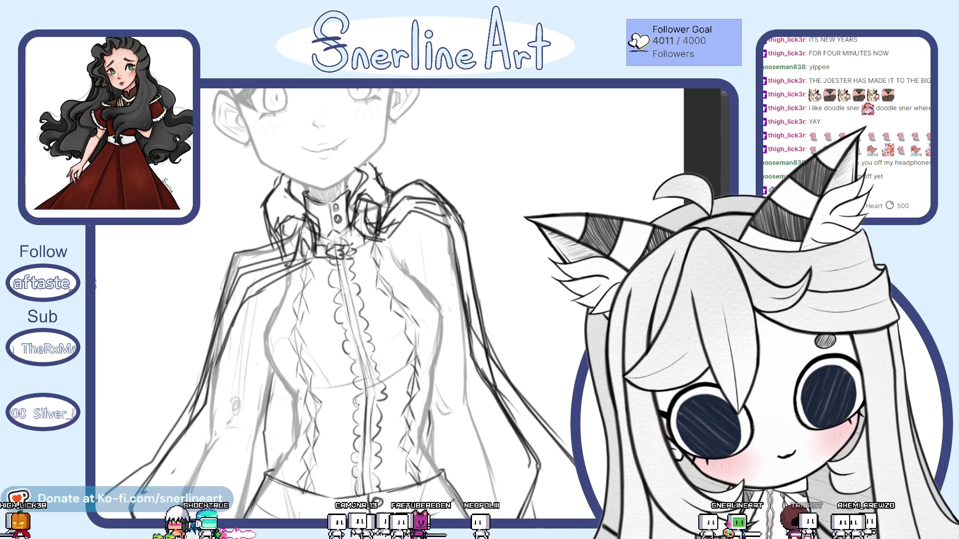
scroll(335, 304, "down", 3)
scroll(335, 304, "down", 3)
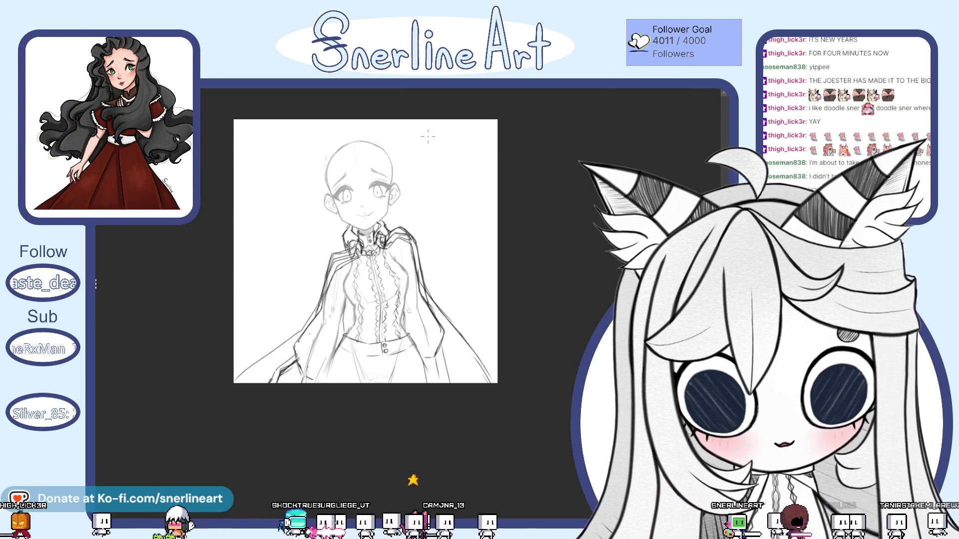
scroll(336, 281, "up", 3)
scroll(336, 280, "down", 1)
scroll(335, 279, "down", 2)
scroll(336, 279, "up", 2)
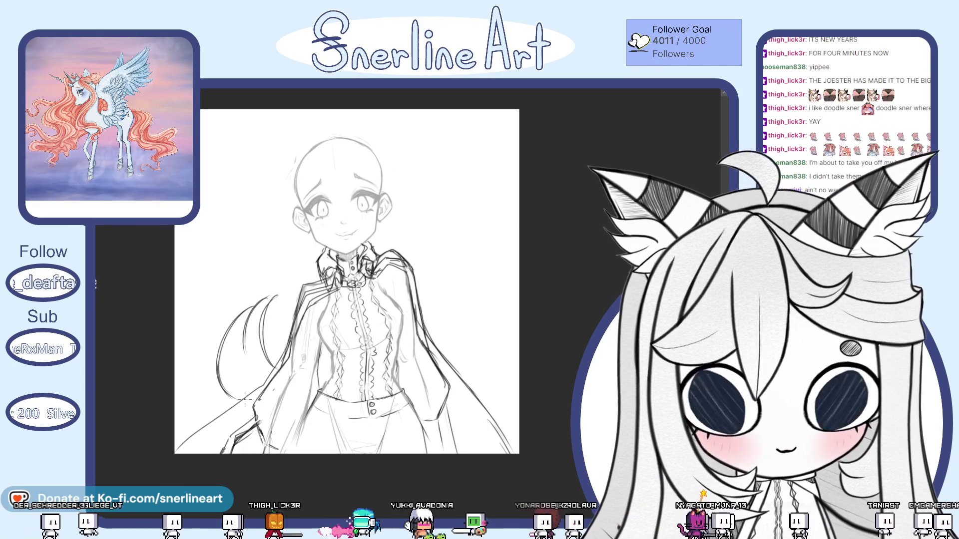
scroll(243, 398, "down", 3)
Step: Undo the long curved stroke and draw a new curve left of the figure
key("ctrl+z")
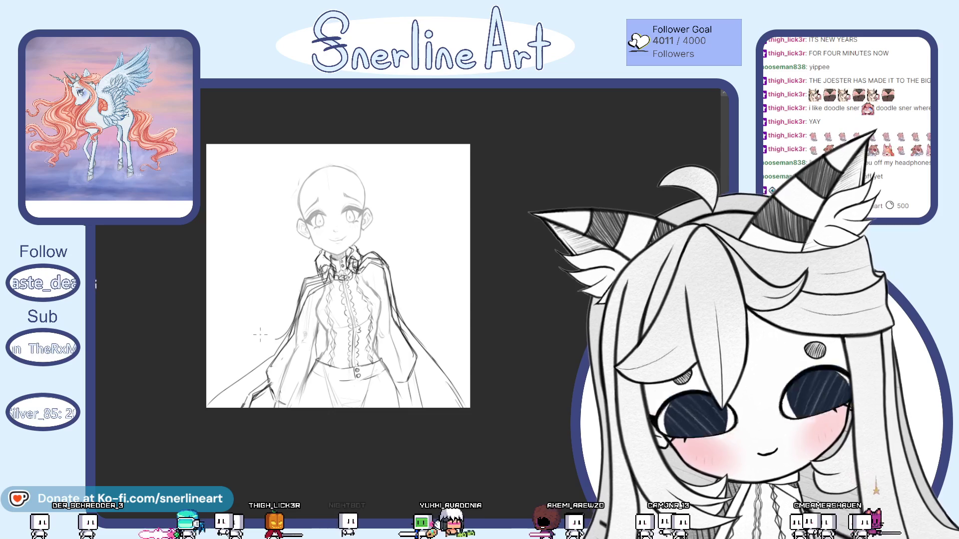
left_click_drag(212, 318, 267, 348)
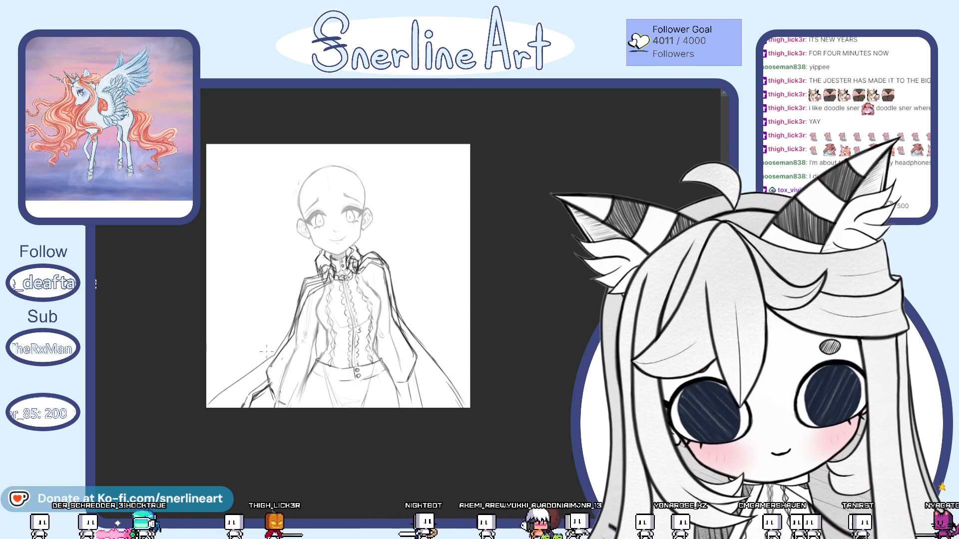
scroll(266, 348, "down", 3)
scroll(338, 300, "up", 3)
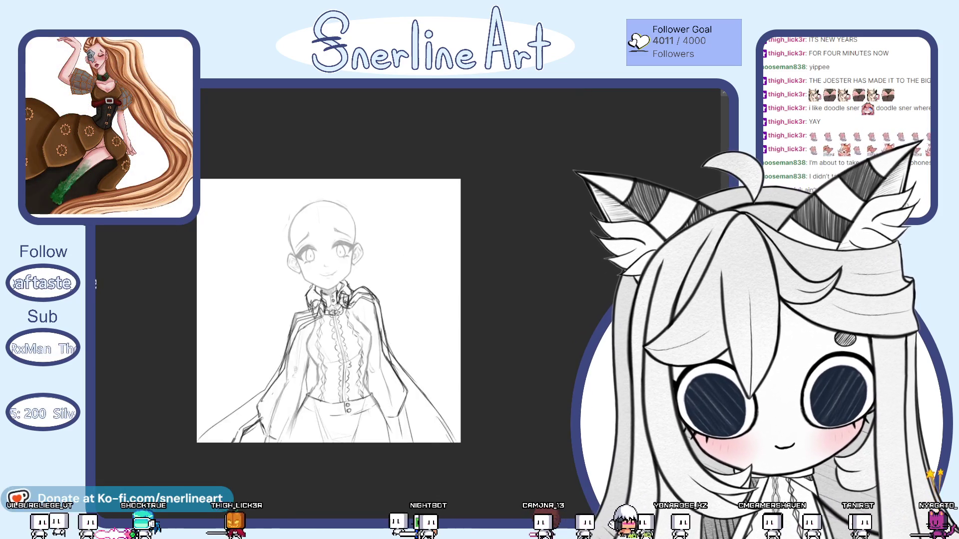
scroll(388, 305, "up", 2)
scroll(430, 292, "down", 4)
key("super+Tab")
key("Escape")
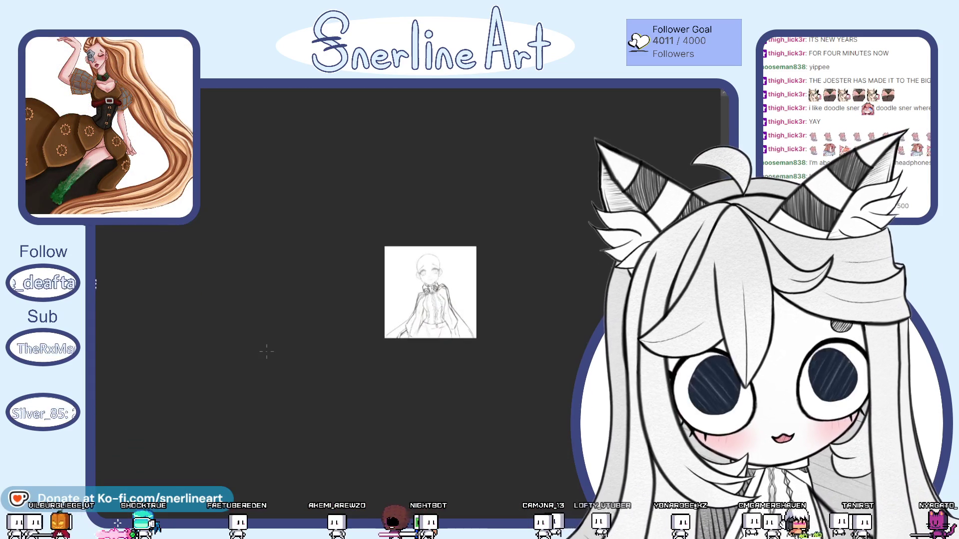
scroll(266, 350, "up", 5)
scroll(337, 299, "up", 1)
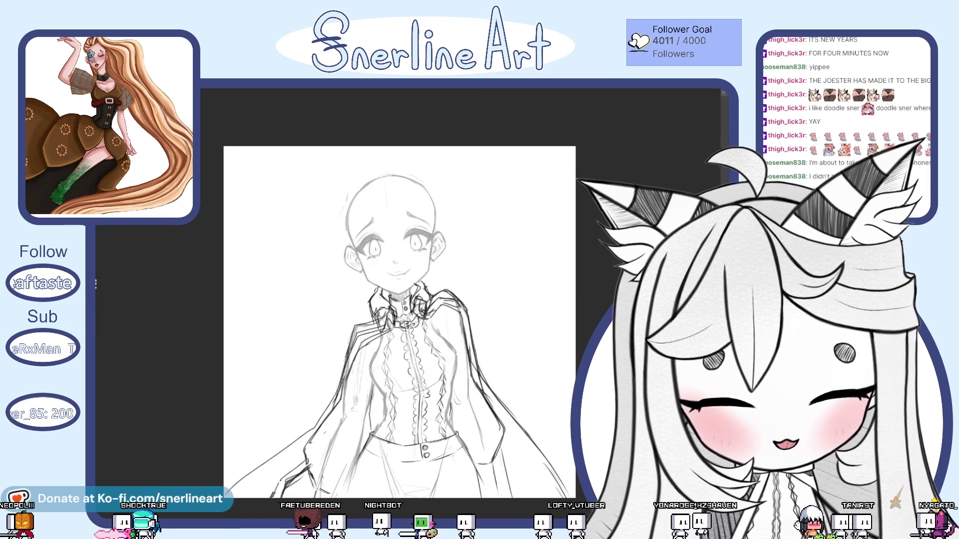
scroll(427, 479, "up", 1)
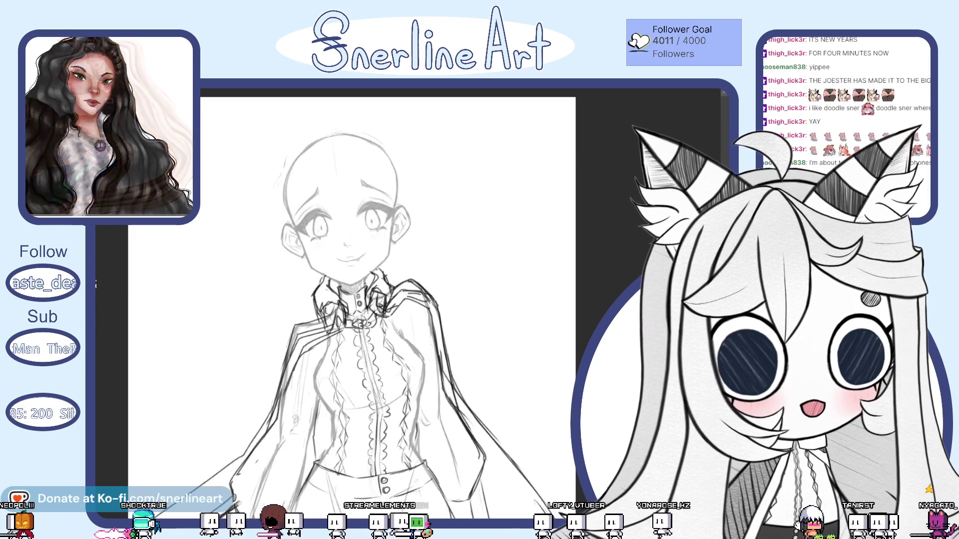
scroll(428, 479, "up", 1)
scroll(427, 480, "up", 1)
scroll(434, 285, "down", 1)
scroll(435, 285, "down", 1)
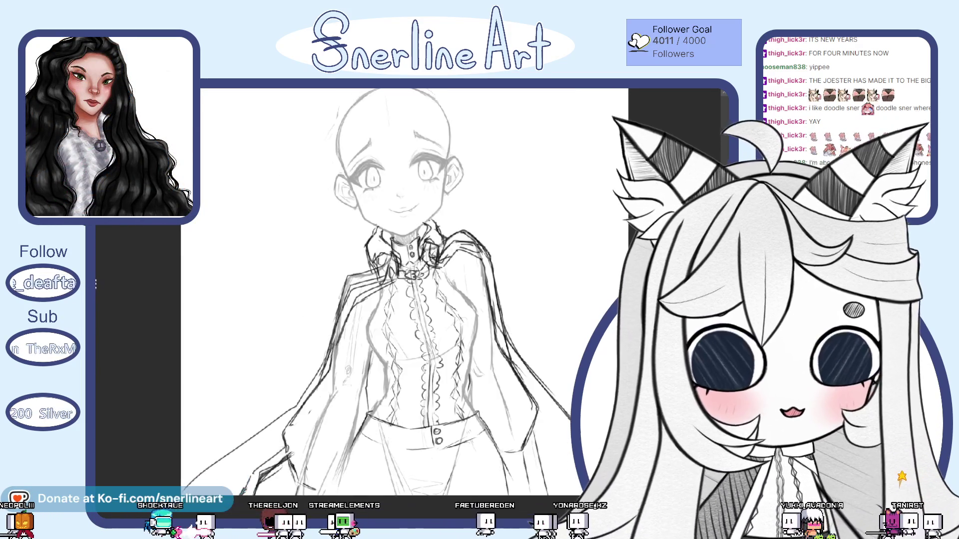
scroll(435, 285, "down", 1)
scroll(435, 285, "down", 1)
Step: Pan the sketch page slightly left and down with the hand tool
left_click_drag(435, 285, 412, 319)
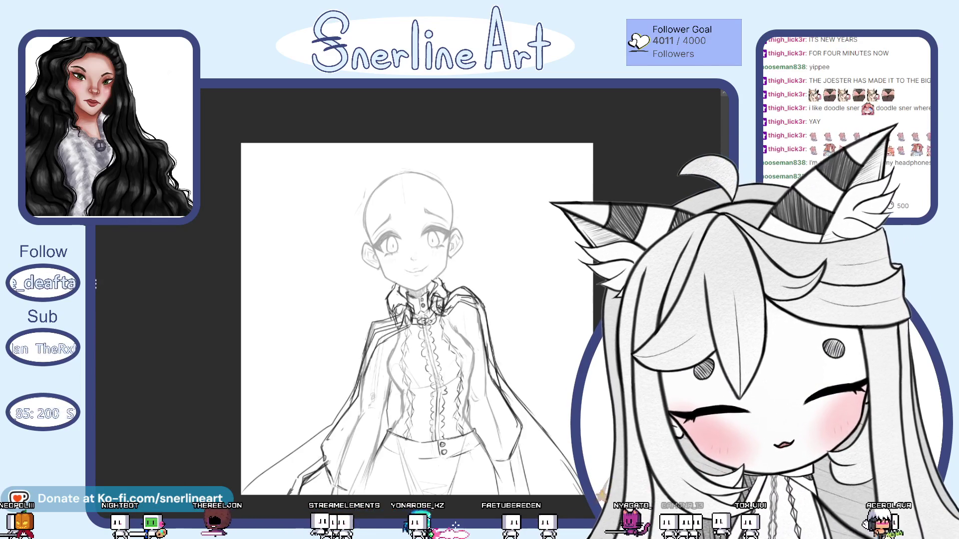
scroll(417, 318, "up", 2)
scroll(417, 319, "down", 2)
mouse_move(416, 319)
left_mouse_down()
mouse_move(387, 308)
mouse_move(401, 333)
left_mouse_up()
scroll(388, 307, "down", 2)
scroll(388, 307, "up", 2)
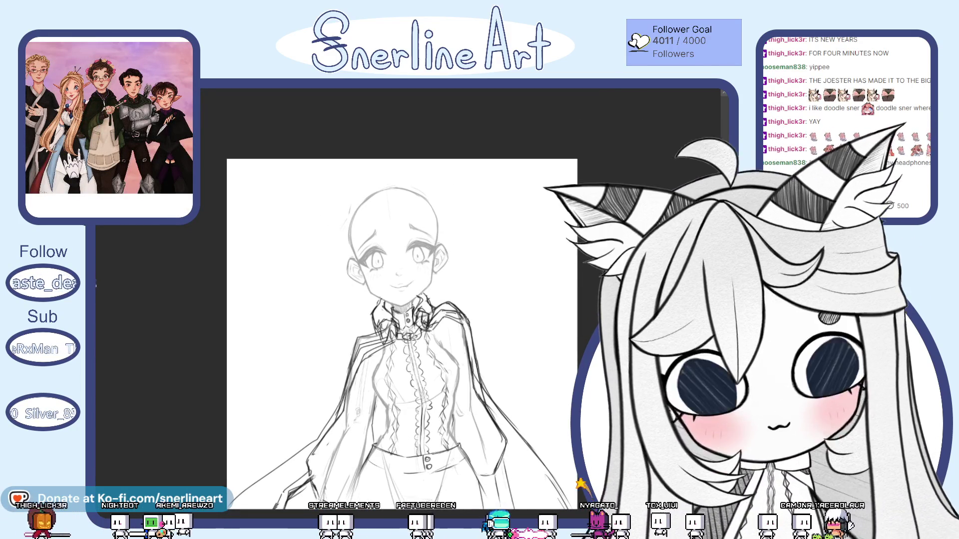